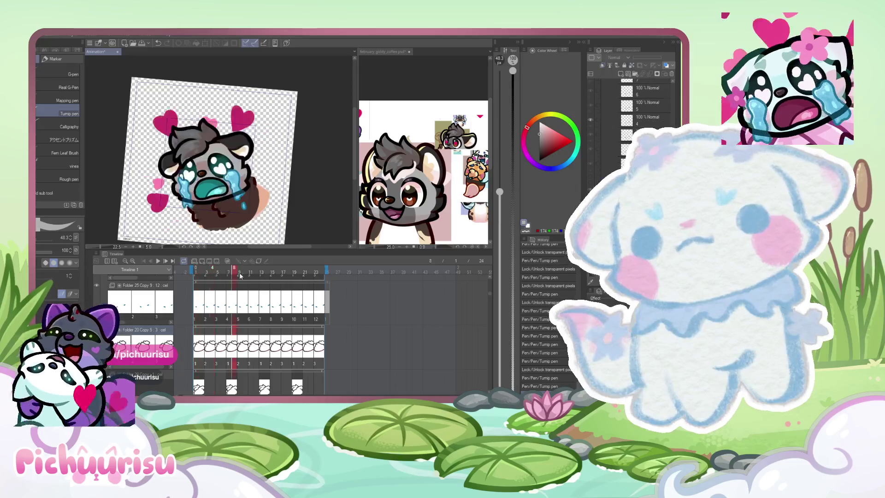
pyautogui.scroll(2, 201, 164)
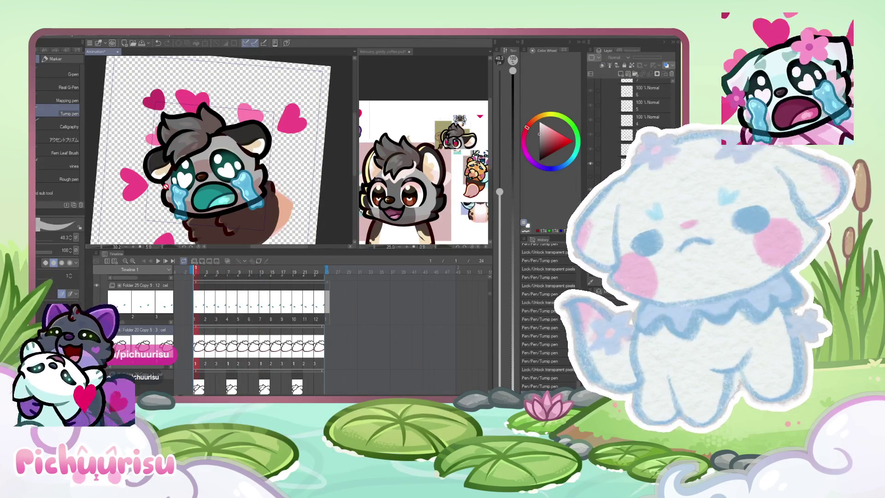
# Step: Glance at the reference illustration, then clip the emote layer to the layer below
pyautogui.hotkey('ctrl', 'Tab')
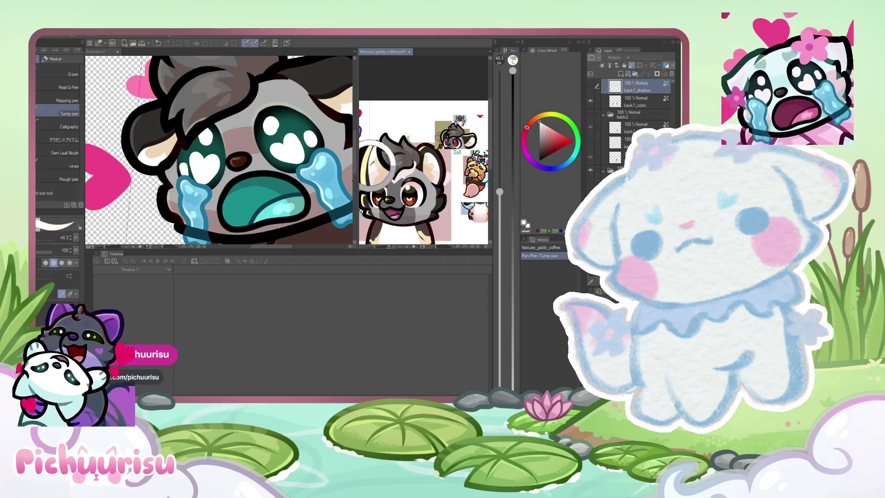
pyautogui.hotkey('ctrl', 'Tab')
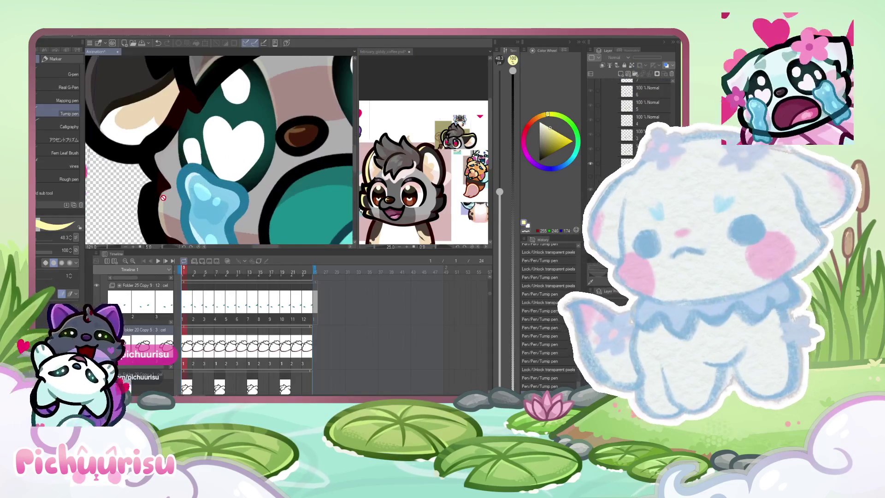
pyautogui.click(631, 66)
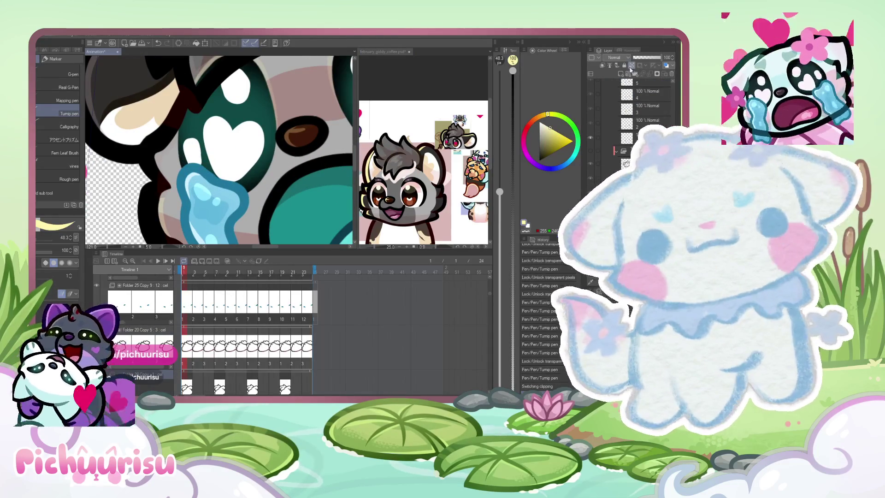
pyautogui.scroll(-2, 194, 308)
pyautogui.scroll(-2, 193, 308)
pyautogui.scroll(-2, 194, 308)
pyautogui.scroll(-2, 190, 311)
pyautogui.scroll(-2, 185, 316)
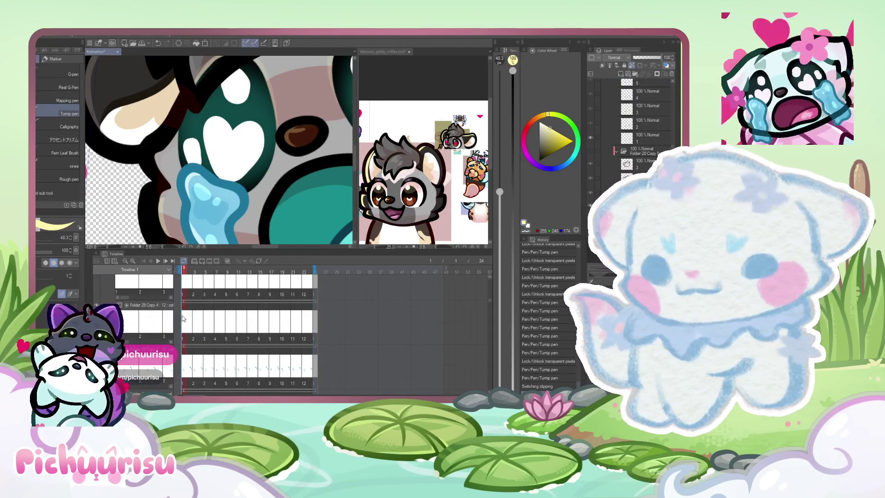
pyautogui.scroll(-2, 183, 318)
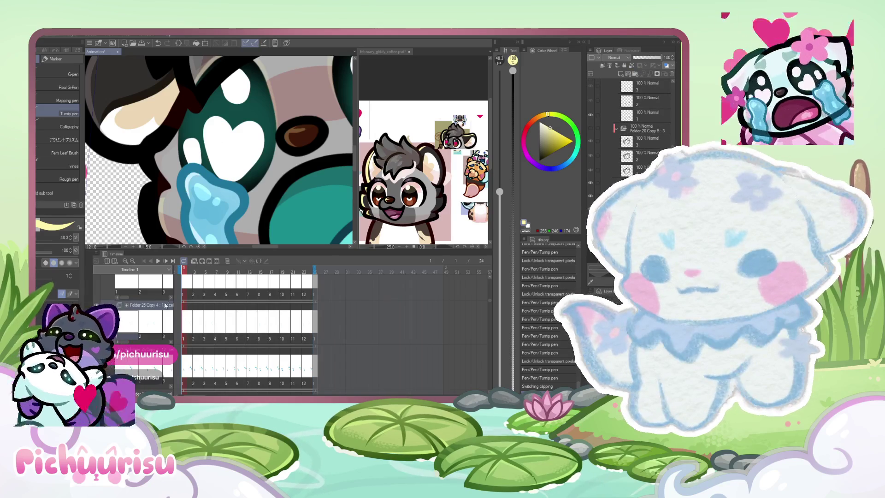
pyautogui.scroll(-2, 258, 378)
pyautogui.scroll(-2, 255, 374)
pyautogui.scroll(-2, 254, 366)
pyautogui.scroll(-2, 254, 359)
pyautogui.scroll(-2, 253, 359)
pyautogui.scroll(-2, 253, 360)
pyautogui.scroll(-2, 253, 360)
pyautogui.scroll(-2, 253, 362)
pyautogui.scroll(-2, 254, 361)
pyautogui.scroll(2, 242, 359)
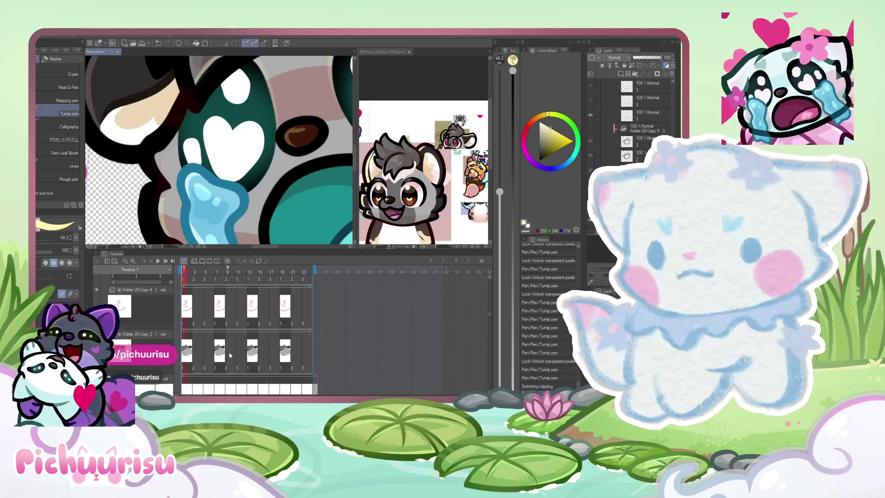
pyautogui.scroll(2, 230, 354)
pyautogui.scroll(2, 225, 354)
pyautogui.scroll(2, 215, 350)
pyautogui.scroll(2, 204, 347)
pyautogui.scroll(2, 193, 345)
pyautogui.scroll(2, 185, 340)
pyautogui.scroll(2, 166, 328)
pyautogui.scroll(2, 138, 315)
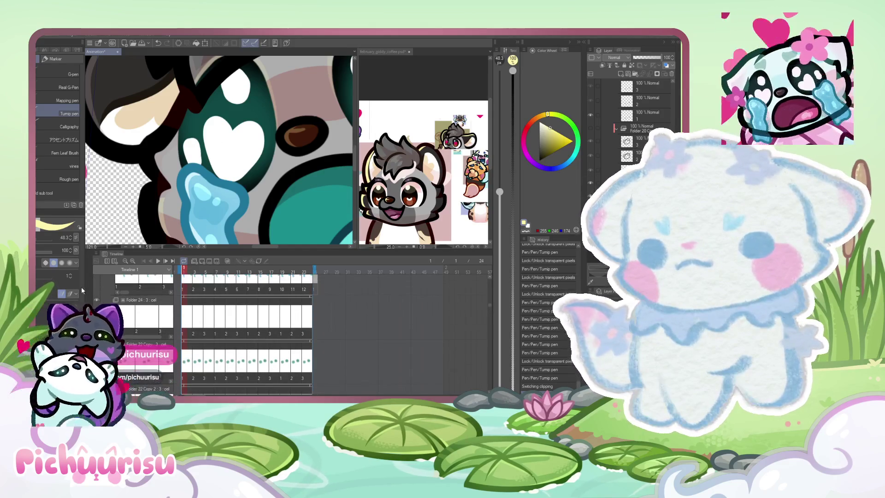
# Step: Flash the eye-highlight track off and on, lock transparent pixels, and choose a dark grey-red colour
pyautogui.click(98, 299)
pyautogui.click(97, 298)
pyautogui.scroll(2, 98, 299)
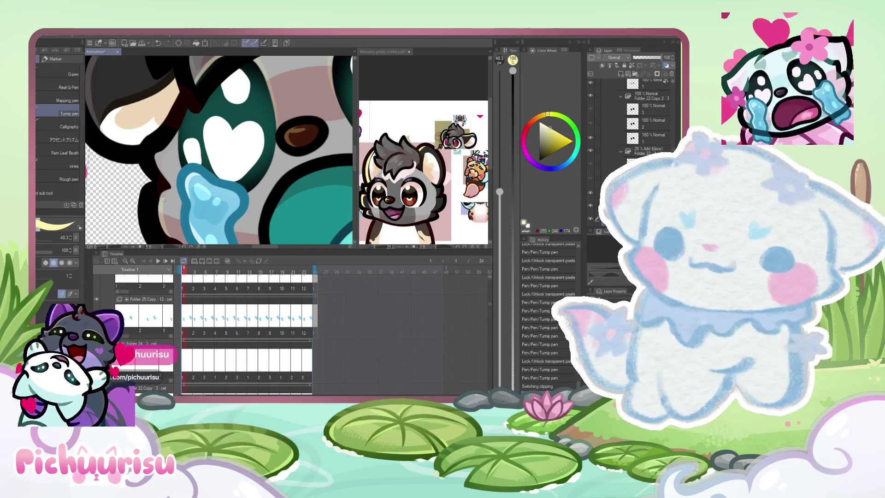
pyautogui.scroll(-2, 164, 201)
pyautogui.scroll(2, 234, 349)
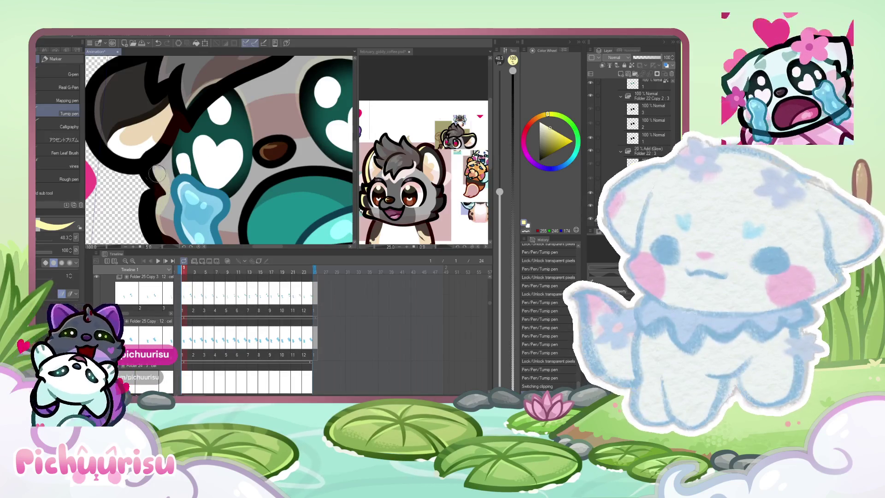
pyautogui.hotkey('ctrl', 'l')
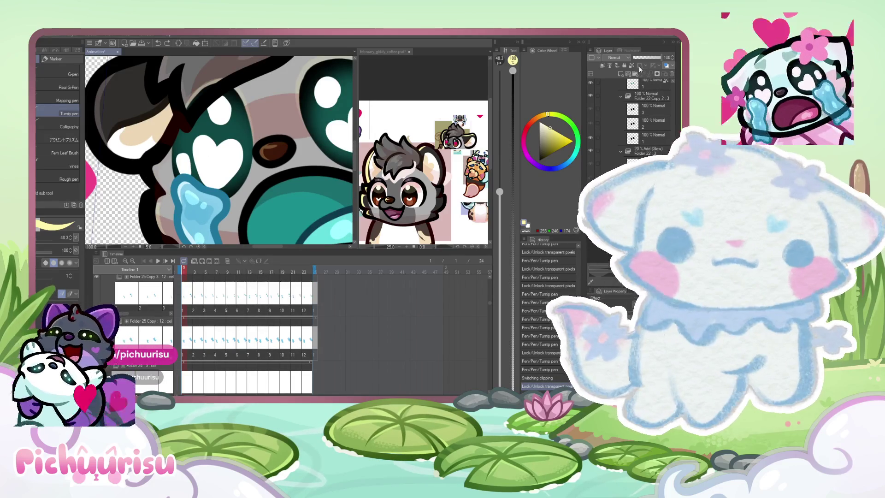
pyautogui.scroll(-1, 153, 192)
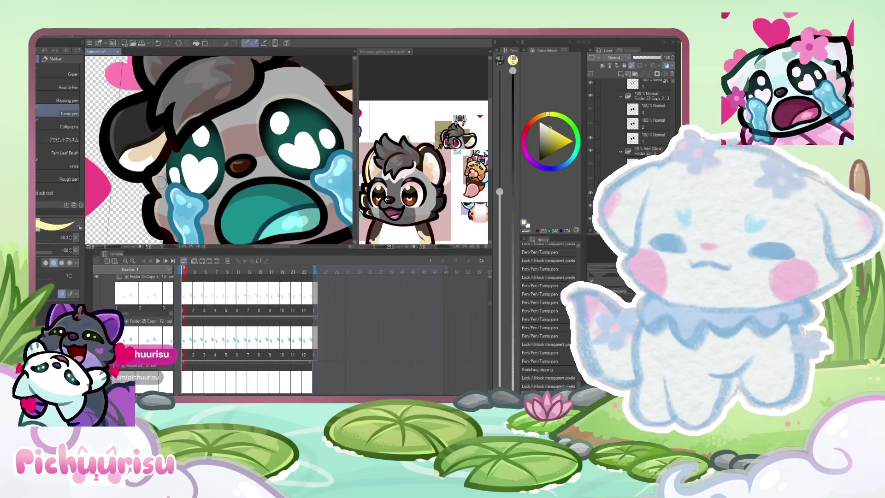
pyautogui.scroll(-1, 159, 197)
pyautogui.scroll(-1, 234, 210)
pyautogui.scroll(-1, 234, 211)
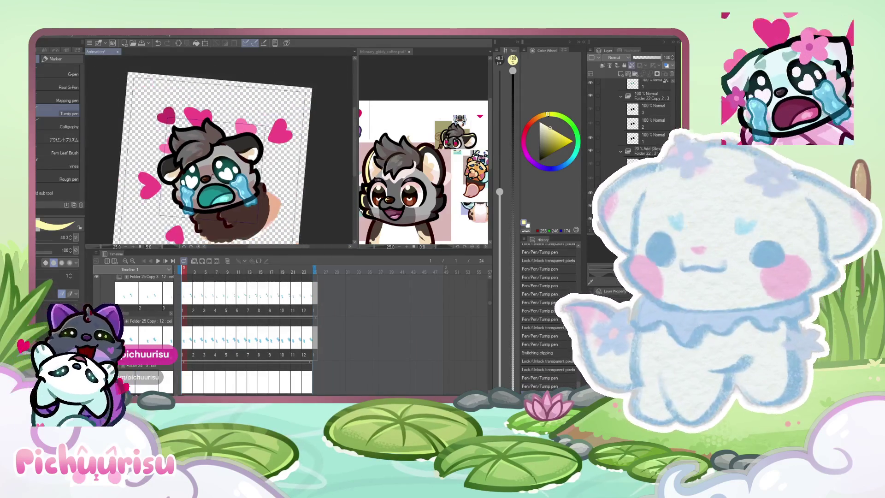
pyautogui.click(397, 194)
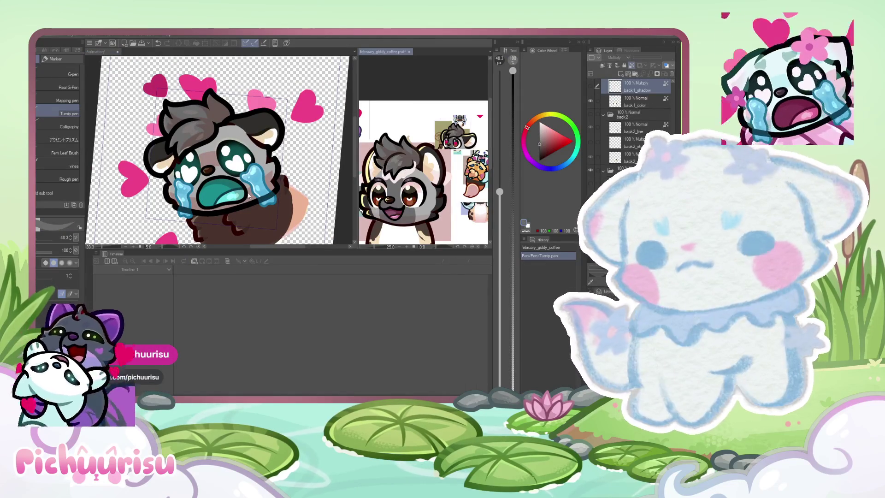
pyautogui.scroll(-2, 289, 316)
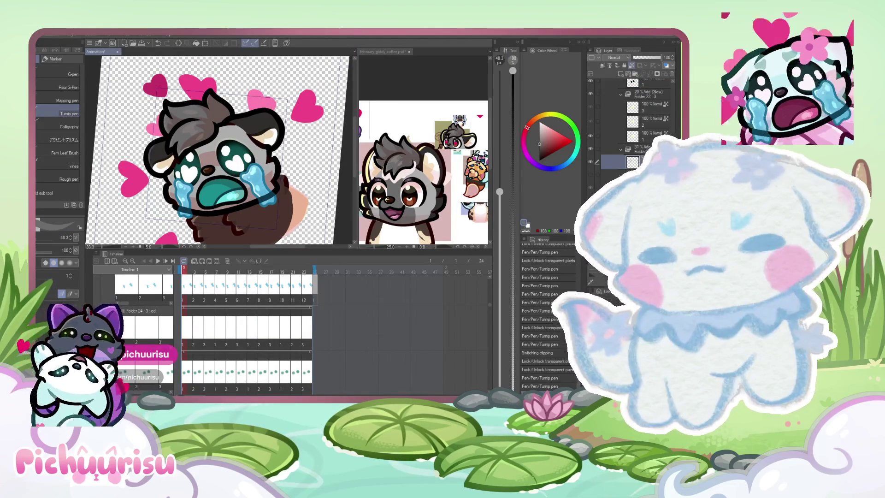
pyautogui.scroll(-2, 297, 325)
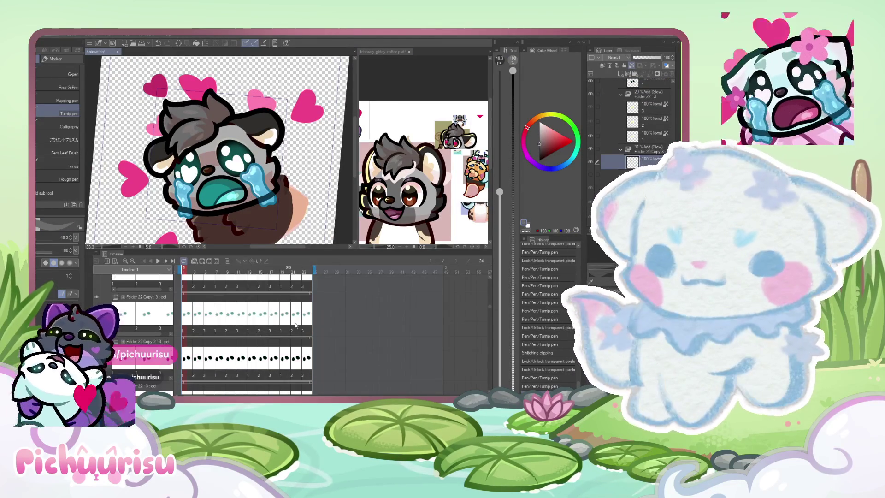
pyautogui.moveTo(490, 310); pyautogui.dragTo(492, 313)
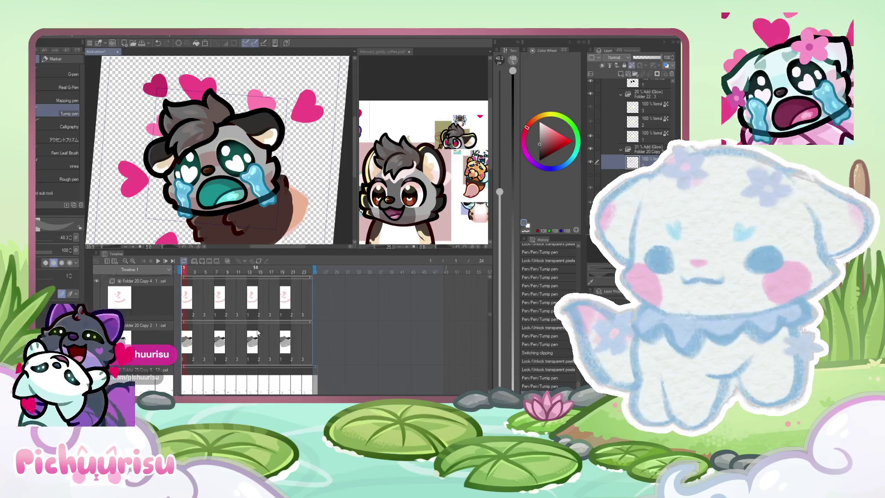
# Step: Paint dark grey shading strokes onto the crying character's face
pyautogui.hotkey('ctrl', '+')
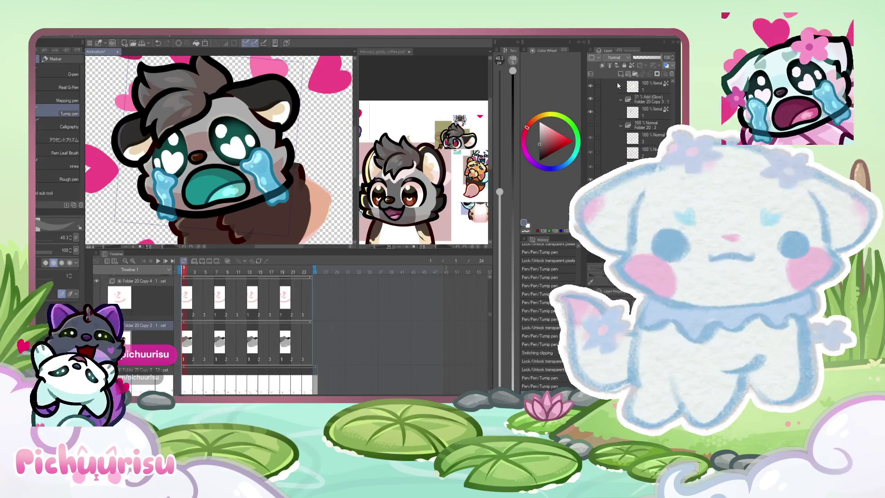
pyautogui.moveTo(205, 104)
pyautogui.mouseDown()
pyautogui.moveTo(217, 167)
pyautogui.moveTo(206, 159)
pyautogui.mouseUp()
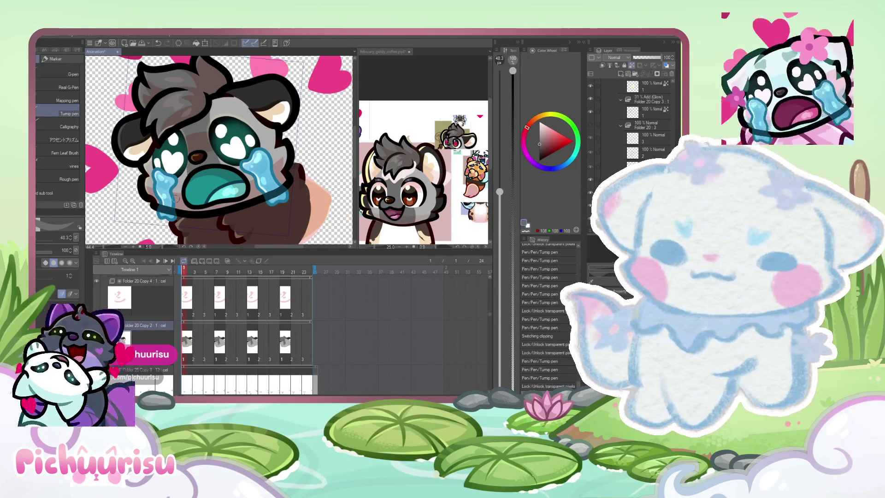
pyautogui.hotkey('ctrl', '+')
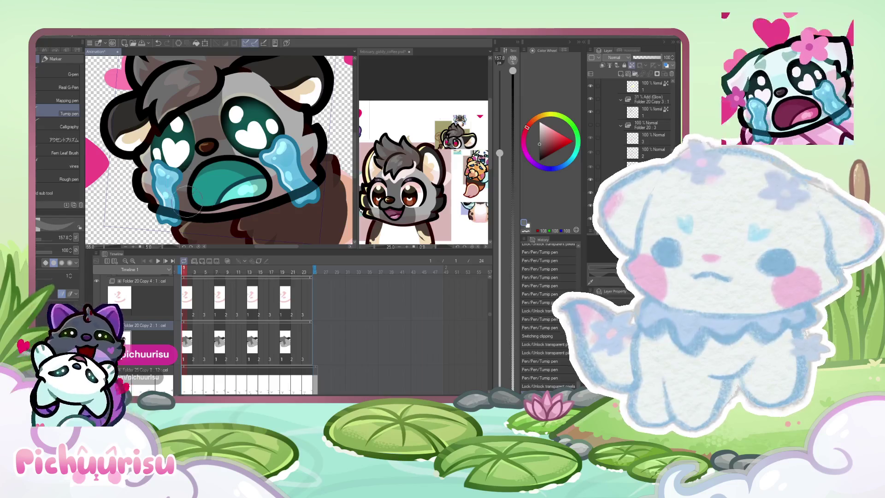
pyautogui.moveTo(263, 180); pyautogui.dragTo(204, 211)
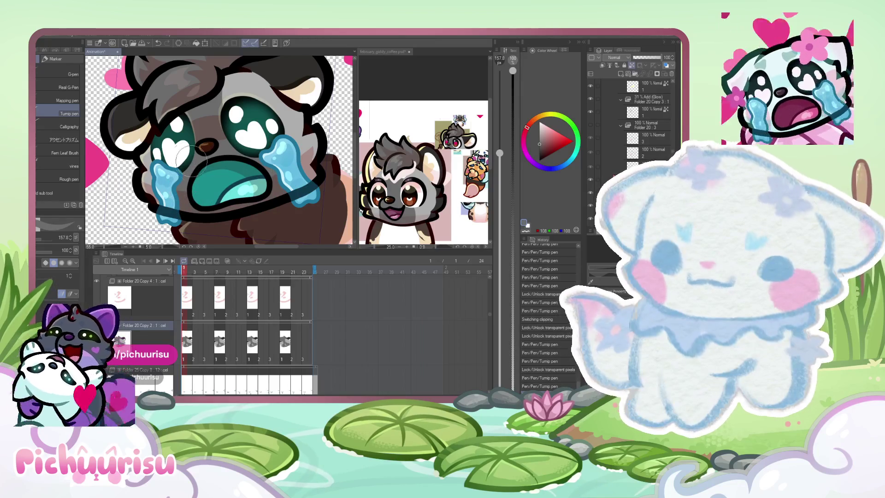
pyautogui.hotkey('ctrl', '-')
pyautogui.hotkey('ctrl', '-')
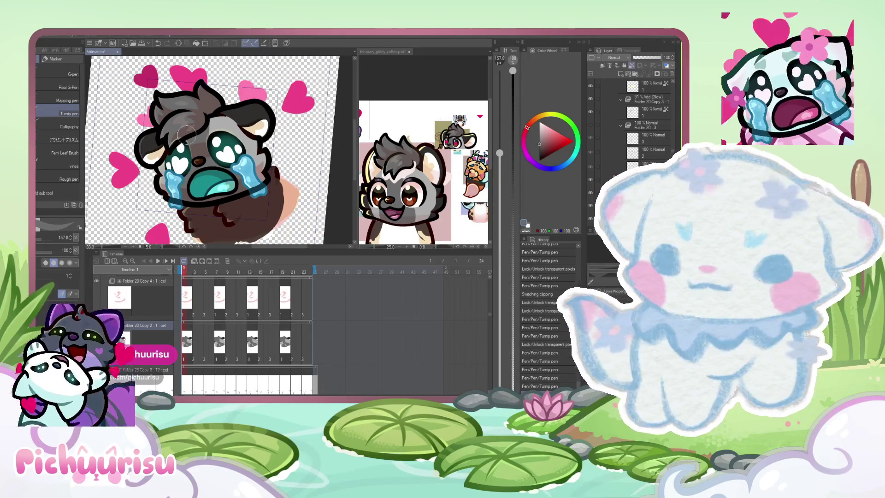
pyautogui.hotkey('ctrl', '-')
pyautogui.hotkey('ctrl', '+')
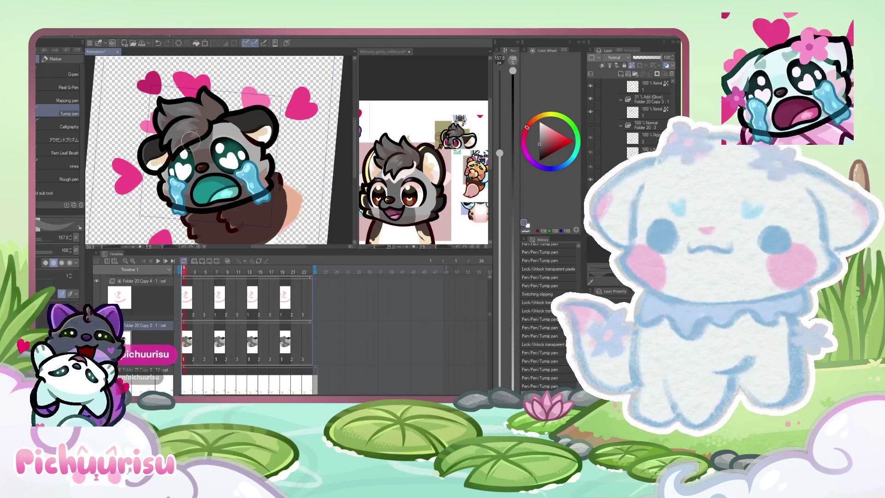
pyautogui.hotkey('ctrl', '+')
pyautogui.hotkey('ctrl', '-')
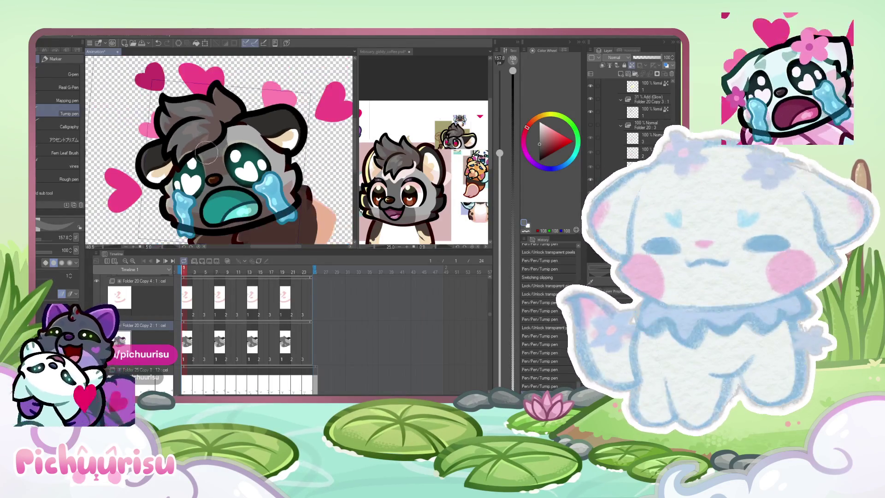
# Step: Paint over the white eye highlight with a smaller brush, checking colours against the reference document
pyautogui.click(407, 182)
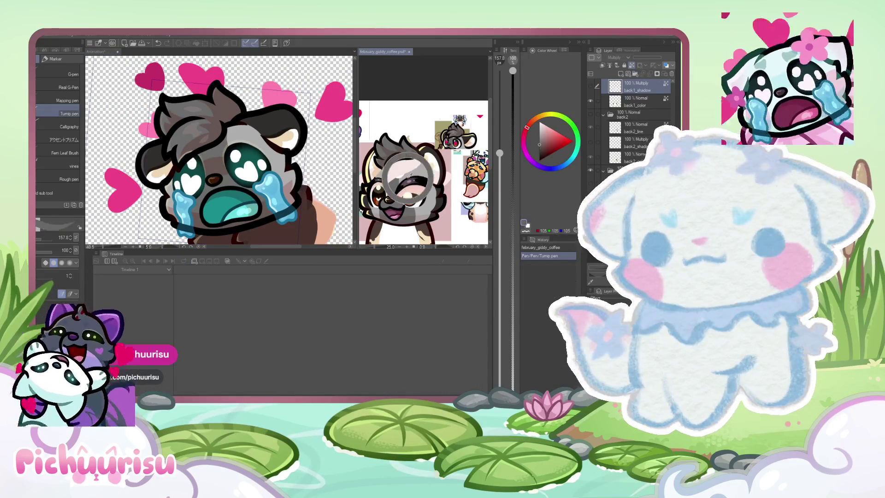
pyautogui.click(134, 152)
pyautogui.scroll(3, 133, 153)
pyautogui.scroll(3, 133, 153)
pyautogui.scroll(2, 133, 153)
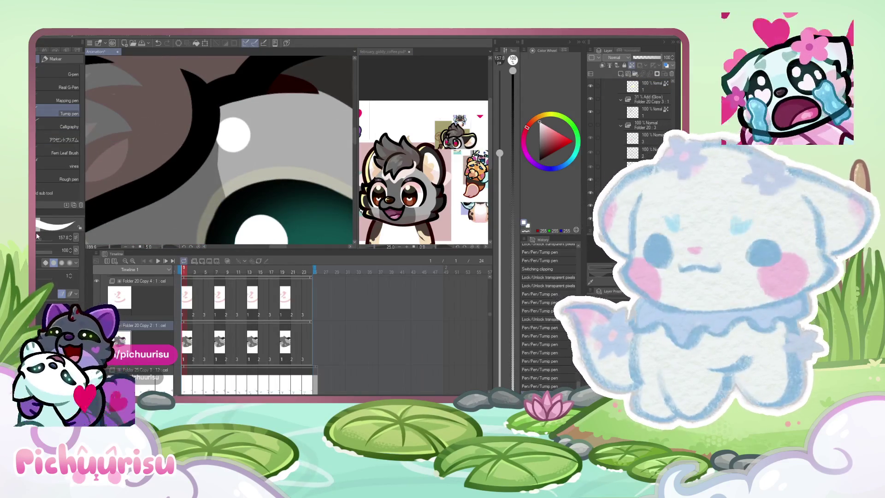
pyautogui.moveTo(233, 135); pyautogui.dragTo(218, 149)
pyautogui.press('[')
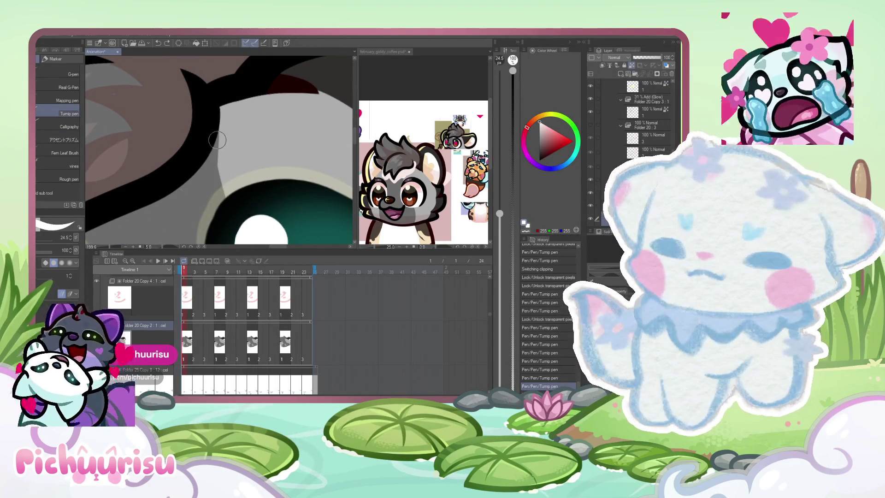
pyautogui.scroll(-2, 193, 173)
pyautogui.scroll(-2, 194, 173)
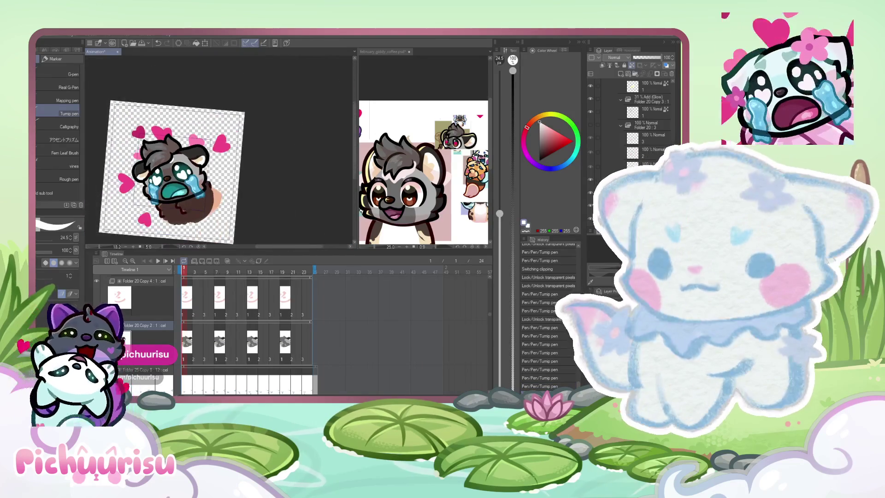
pyautogui.scroll(2, 155, 180)
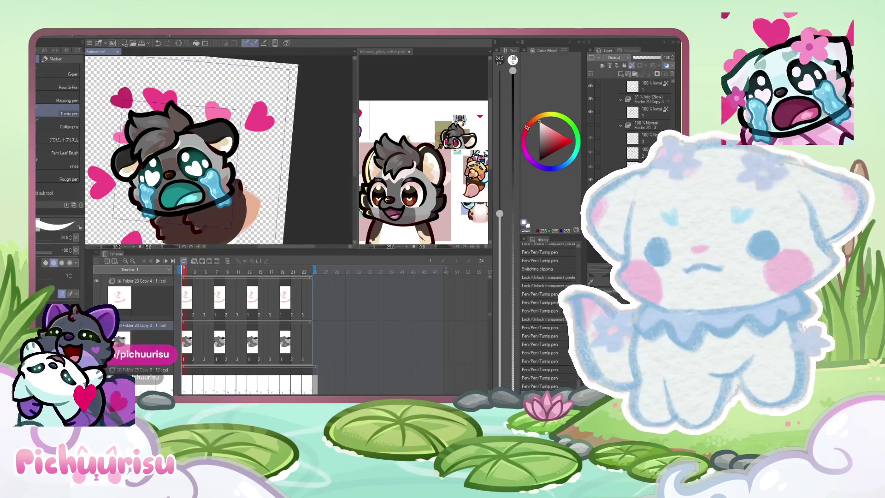
pyautogui.click(429, 194)
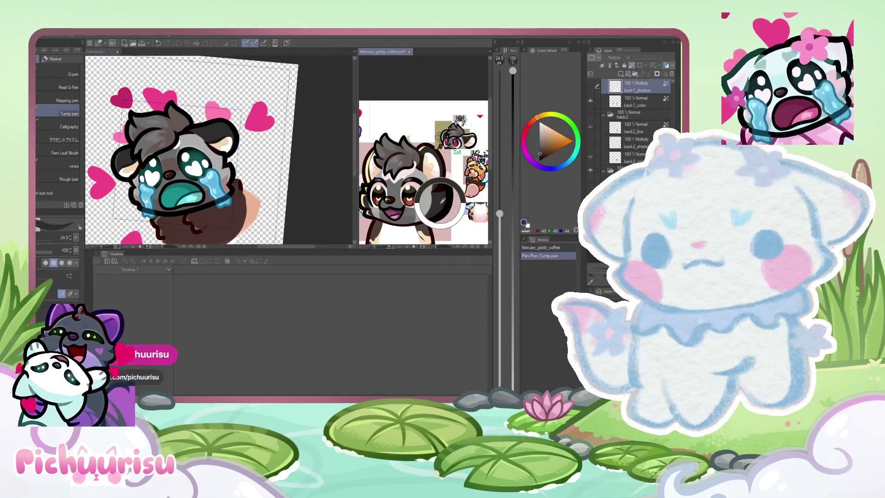
pyautogui.click(222, 165)
pyautogui.scroll(2, 221, 166)
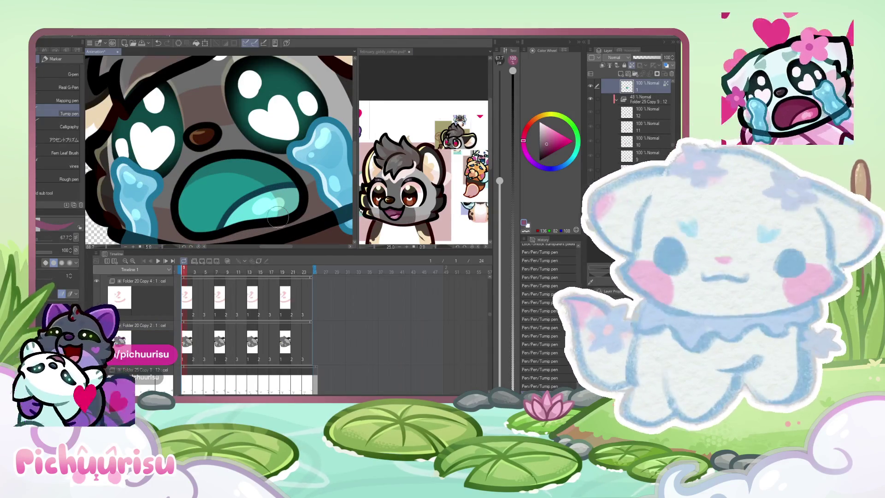
# Step: Paint pink over the teal tongue streak and draw a dark line along the tongue, checking the reference
pyautogui.moveTo(201, 172)
pyautogui.mouseDown()
pyautogui.moveTo(192, 221)
pyautogui.moveTo(252, 179)
pyautogui.moveTo(202, 180)
pyautogui.mouseUp()
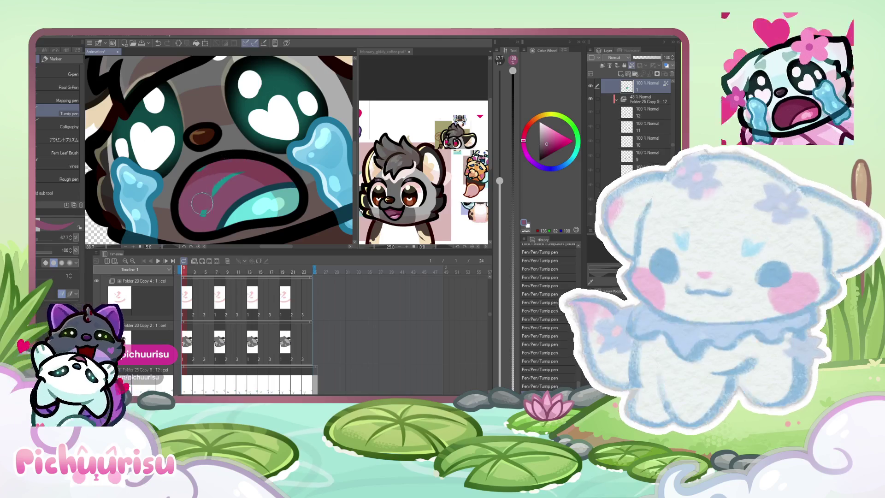
pyautogui.click(382, 218)
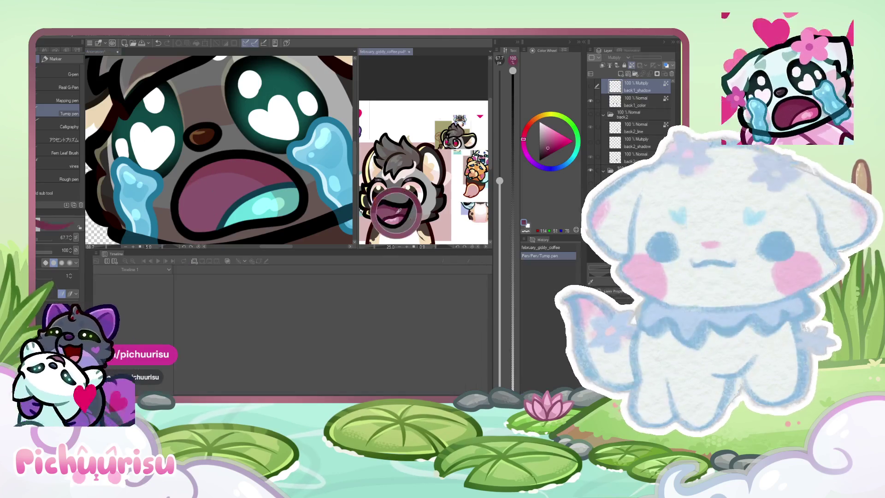
pyautogui.click(245, 208)
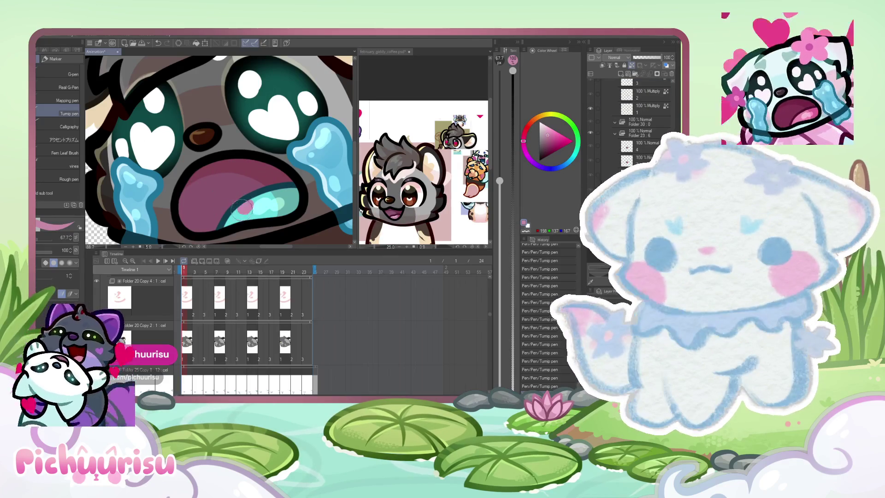
pyautogui.moveTo(246, 208); pyautogui.dragTo(281, 199)
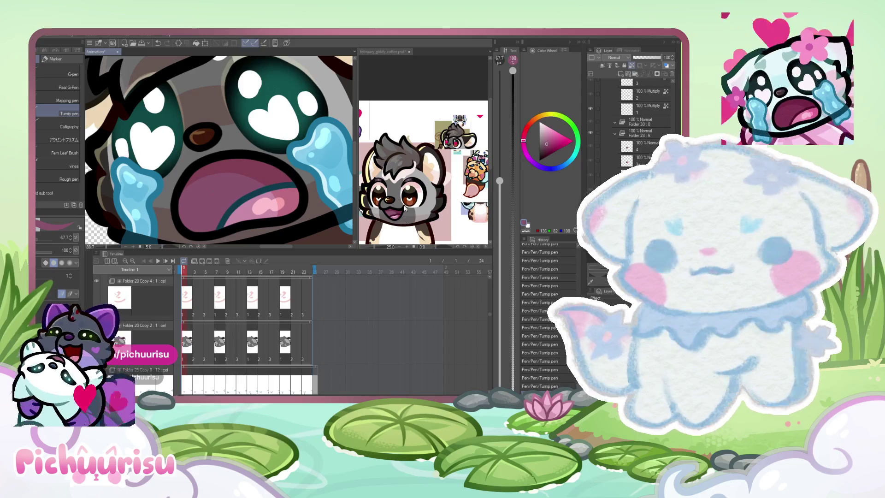
pyautogui.click(391, 215)
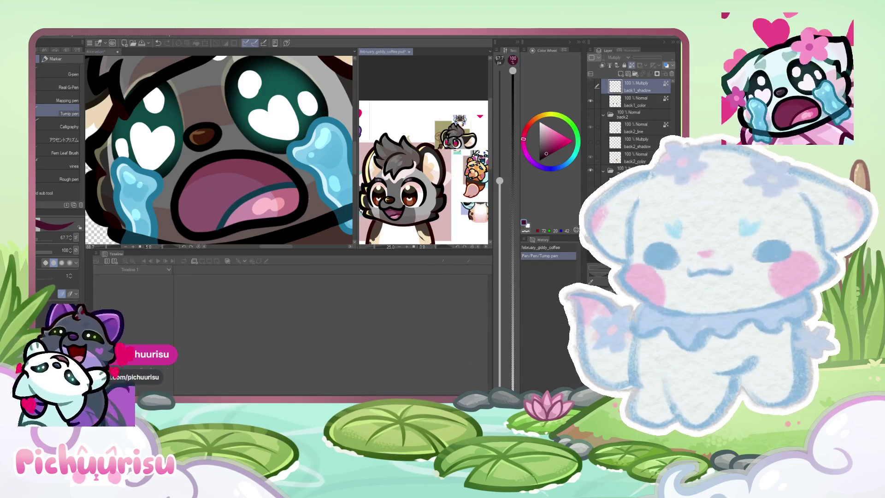
pyautogui.click(305, 198)
pyautogui.scroll(2, 304, 198)
pyautogui.scroll(1, 304, 199)
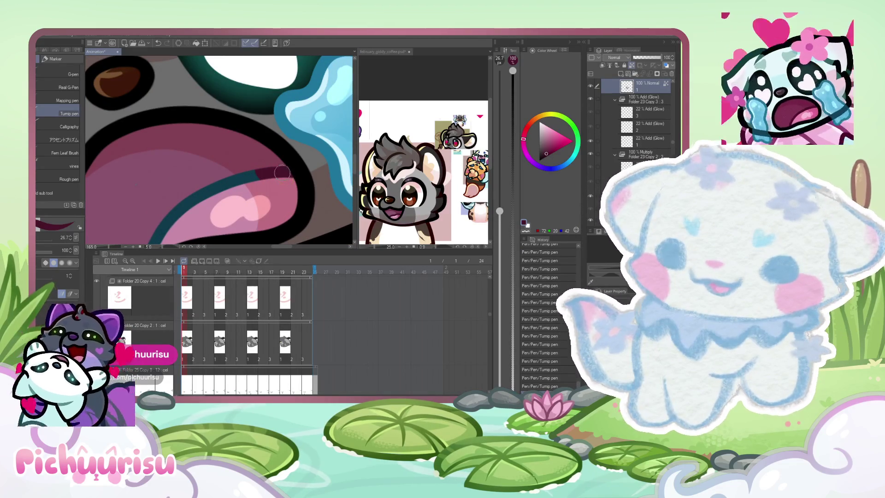
pyautogui.moveTo(280, 173)
pyautogui.mouseDown()
pyautogui.moveTo(178, 211)
pyautogui.moveTo(187, 197)
pyautogui.mouseUp()
pyautogui.scroll(2, 159, 214)
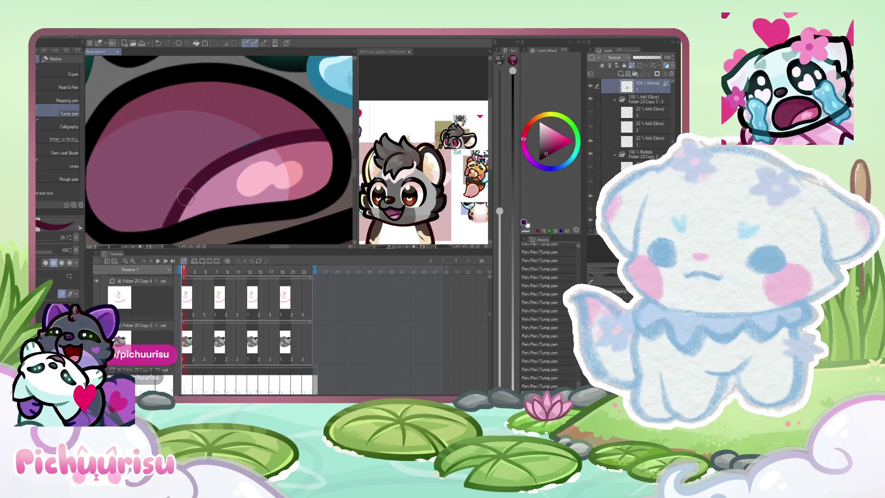
# Step: Eyedrop a dark red, line the frame-3 mouth's inner edge, then move to frame 5's Multiply layer
pyautogui.keyDown('alt'); pyautogui.click(191, 222); pyautogui.keyUp('alt')
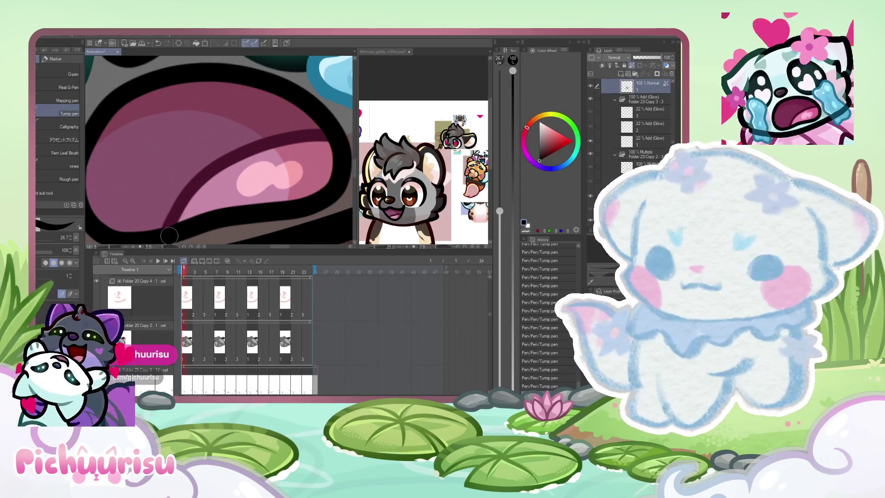
pyautogui.keyDown('alt'); pyautogui.click(169, 228); pyautogui.keyUp('alt')
pyautogui.scroll(-3, 227, 358)
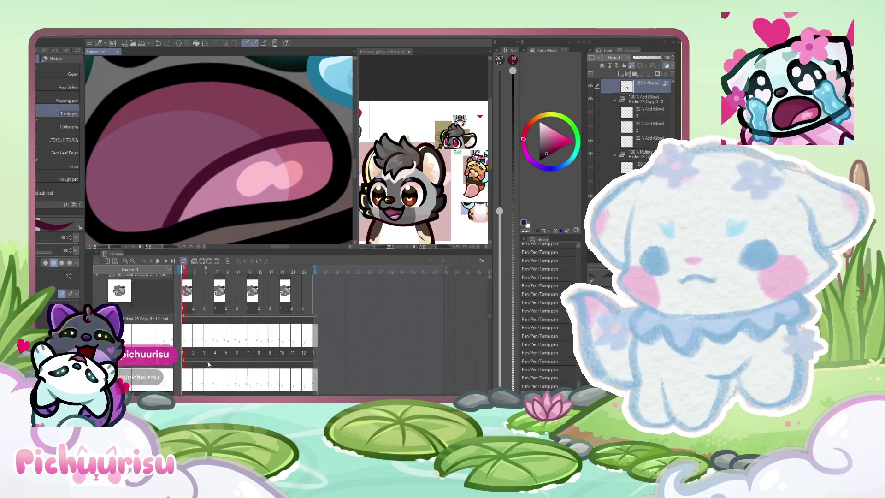
pyautogui.press('Right')
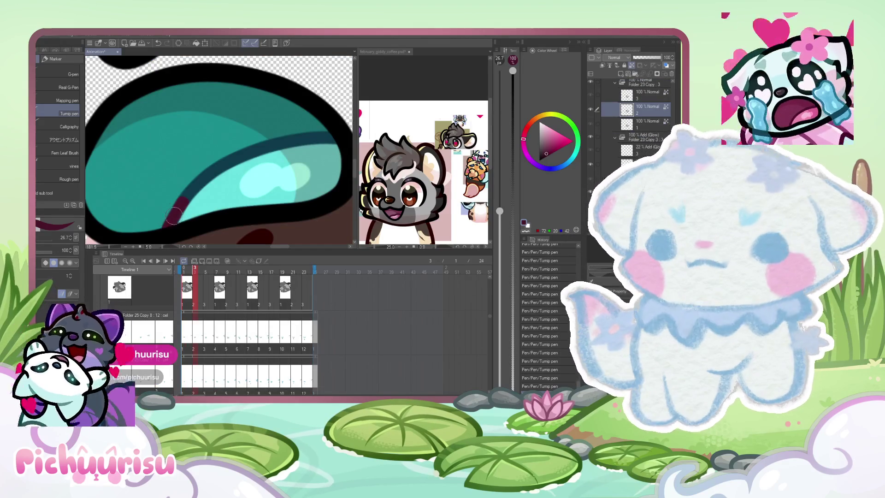
pyautogui.moveTo(169, 216); pyautogui.dragTo(328, 145)
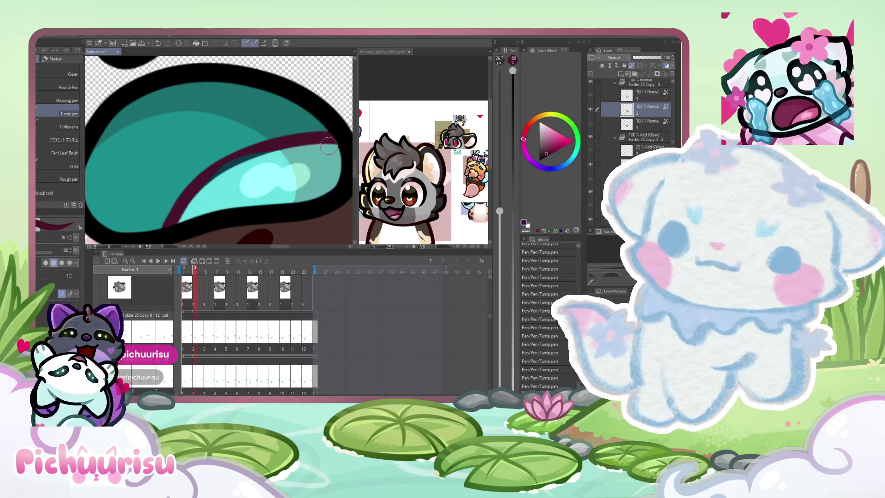
pyautogui.scroll(-2, 194, 195)
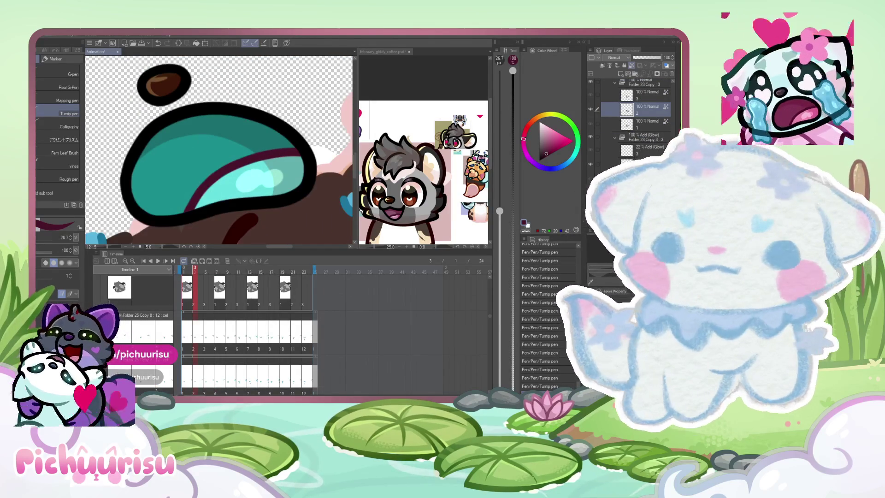
pyautogui.press('Right')
pyautogui.press('Right')
pyautogui.scroll(2, 279, 143)
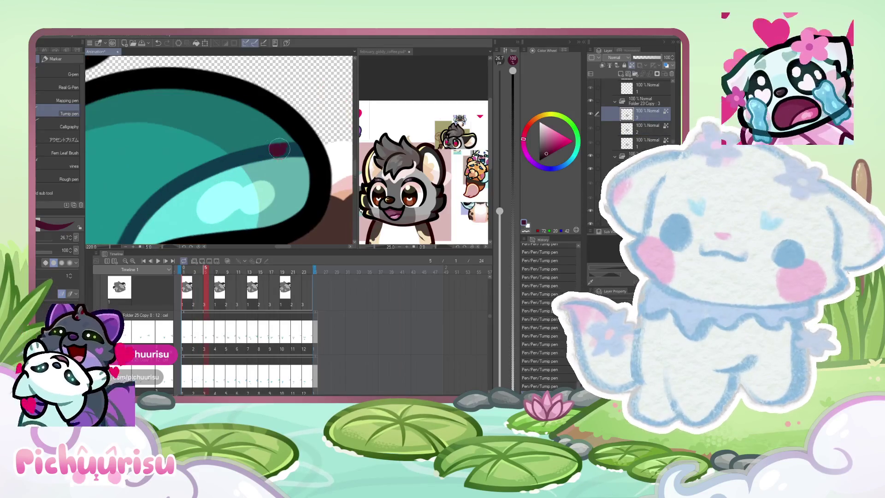
pyautogui.scroll(-2, 294, 168)
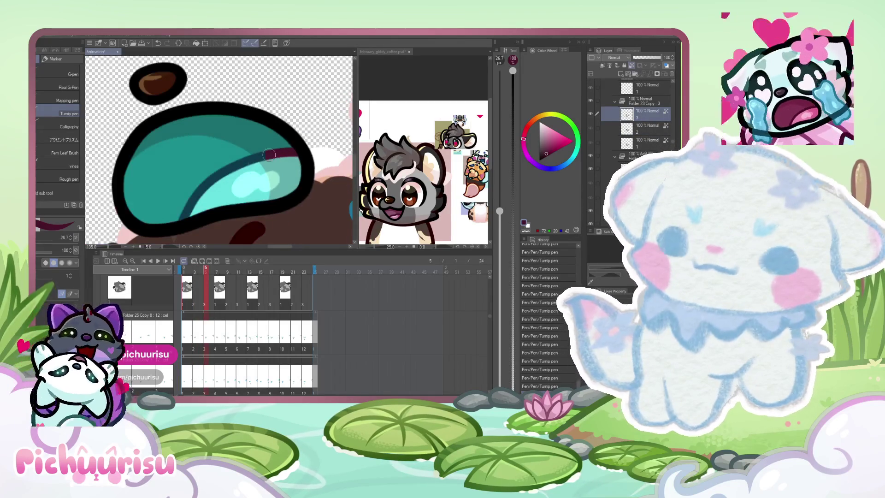
pyautogui.scroll(2, 185, 206)
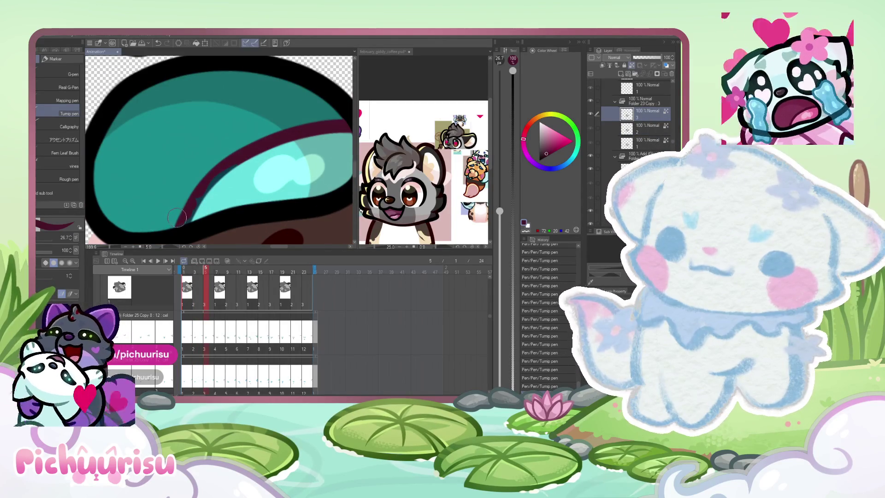
pyautogui.scroll(-2, 238, 163)
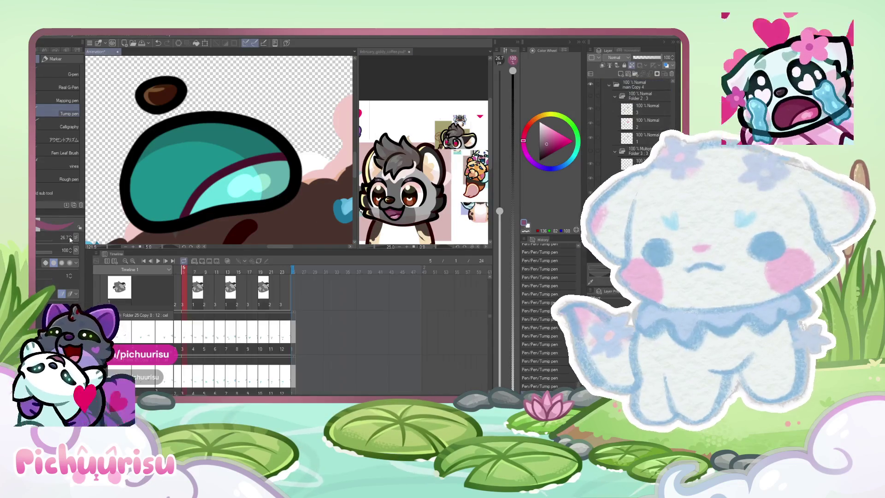
pyautogui.scroll(-2, 642, 147)
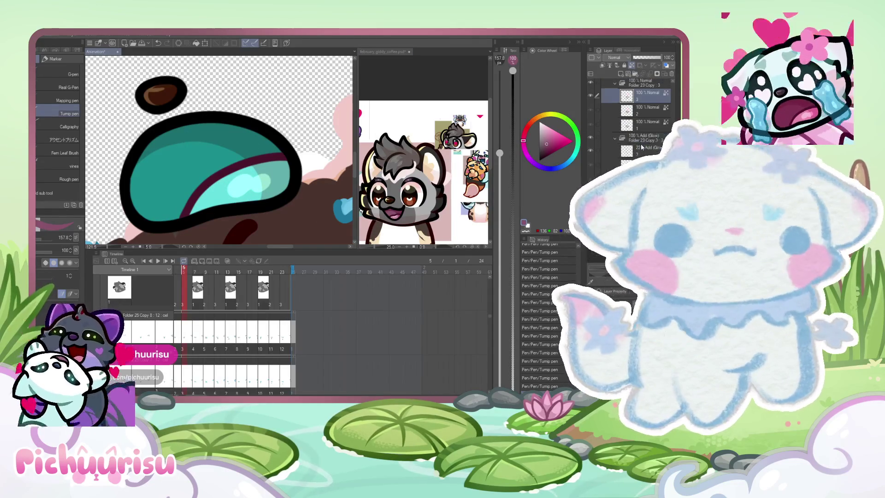
pyautogui.scroll(-2, 642, 147)
pyautogui.click(603, 153)
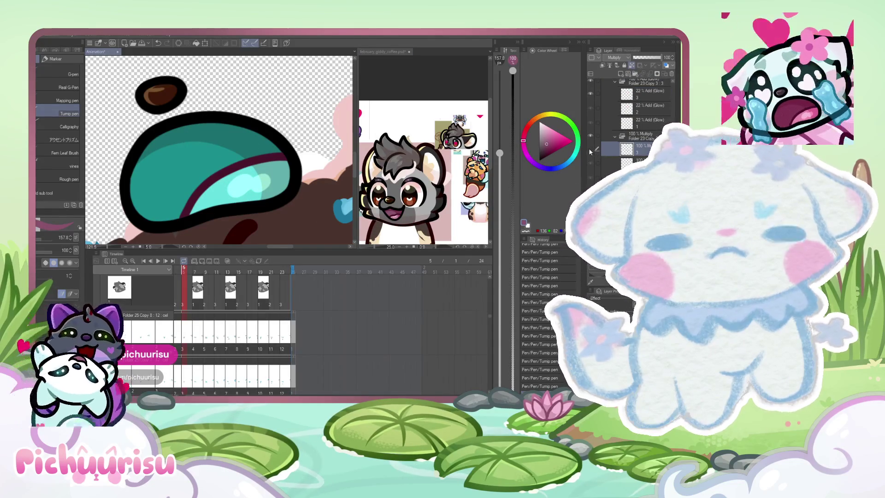
pyautogui.scroll(3, 591, 151)
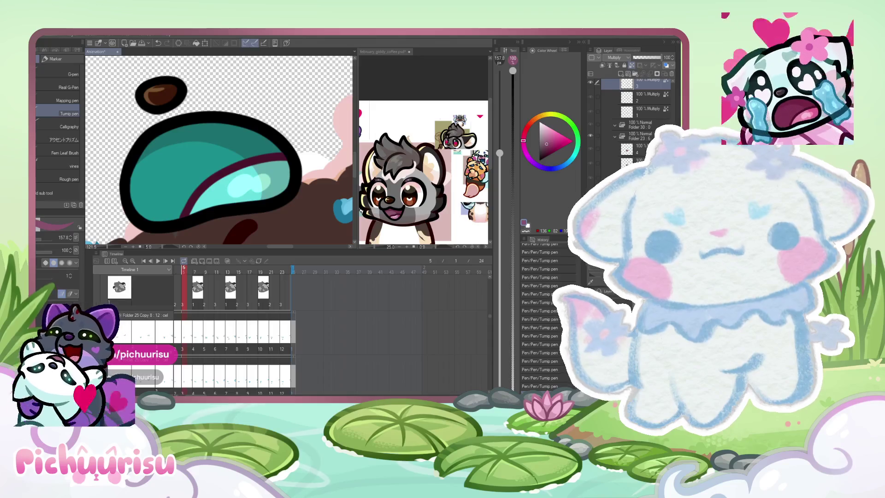
# Step: Repaint the teal mouth mauve with a smaller brush, covering its edges and upper area
pyautogui.moveTo(159, 163); pyautogui.dragTo(142, 204)
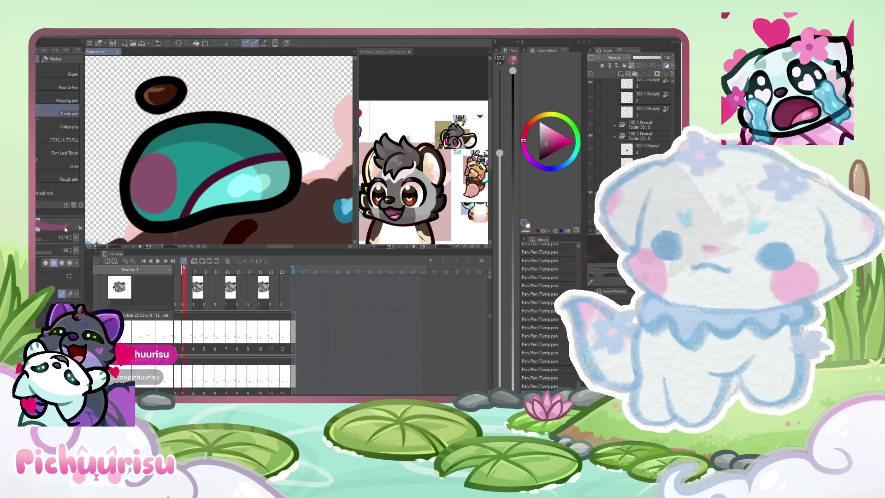
pyautogui.moveTo(65, 229); pyautogui.dragTo(49, 235)
pyautogui.moveTo(162, 192)
pyautogui.mouseDown()
pyautogui.moveTo(245, 153)
pyautogui.moveTo(151, 146)
pyautogui.moveTo(178, 159)
pyautogui.mouseUp()
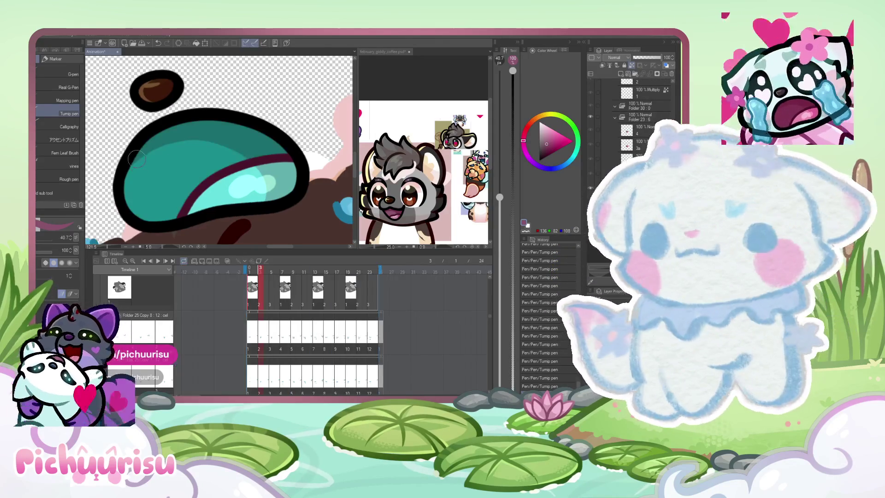
pyautogui.moveTo(137, 158); pyautogui.dragTo(126, 199)
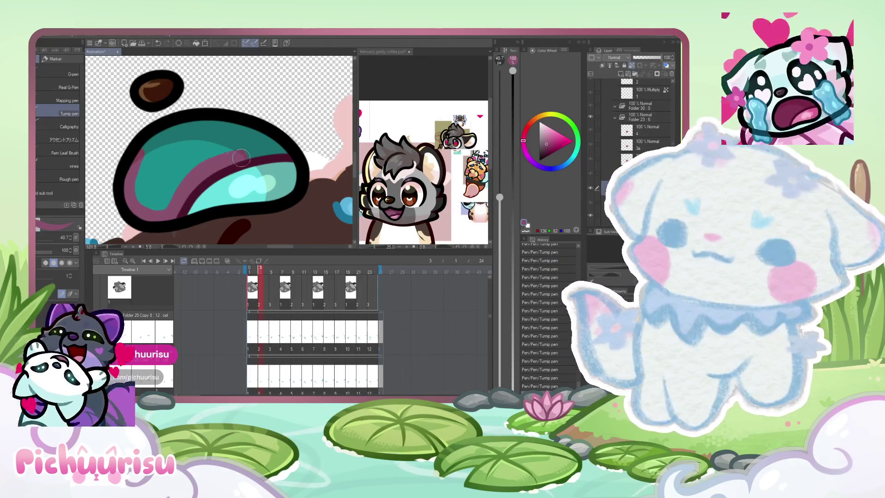
pyautogui.moveTo(281, 148); pyautogui.dragTo(215, 127)
pyautogui.moveTo(143, 158); pyautogui.dragTo(206, 157)
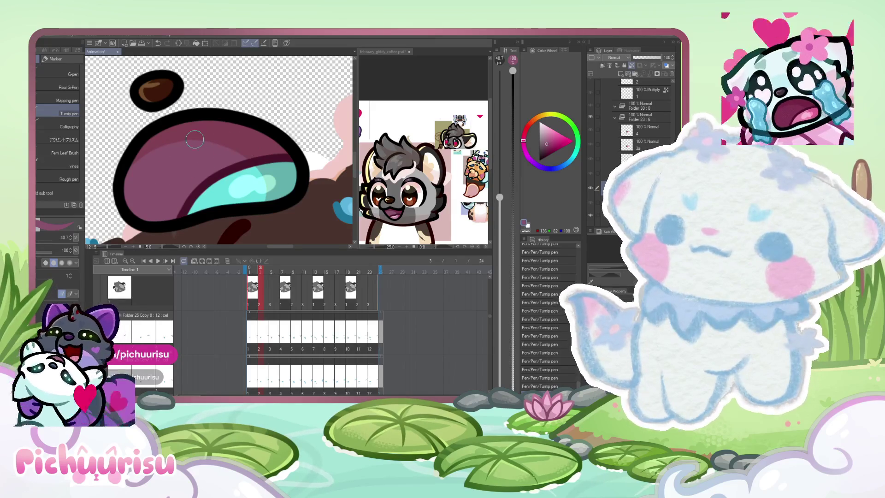
# Step: Compare against frame 1, then paint pink over the teal highlight on this and the next frame
pyautogui.press('Left')
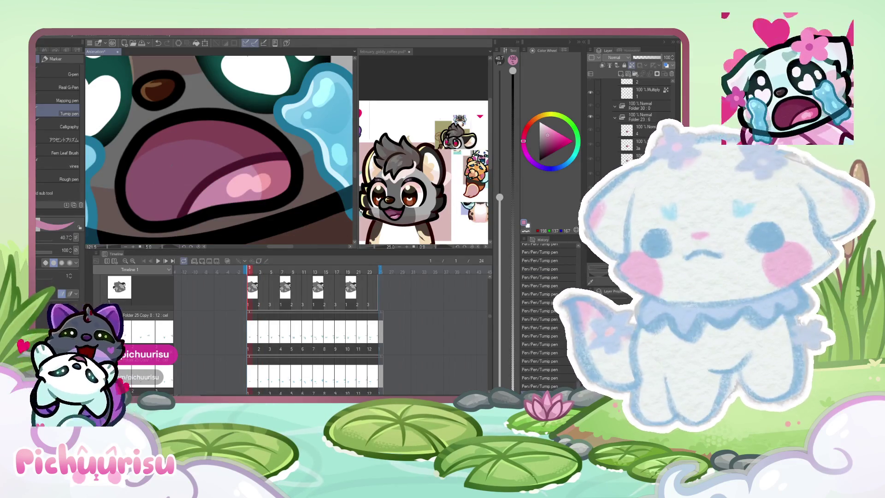
pyautogui.press('Right')
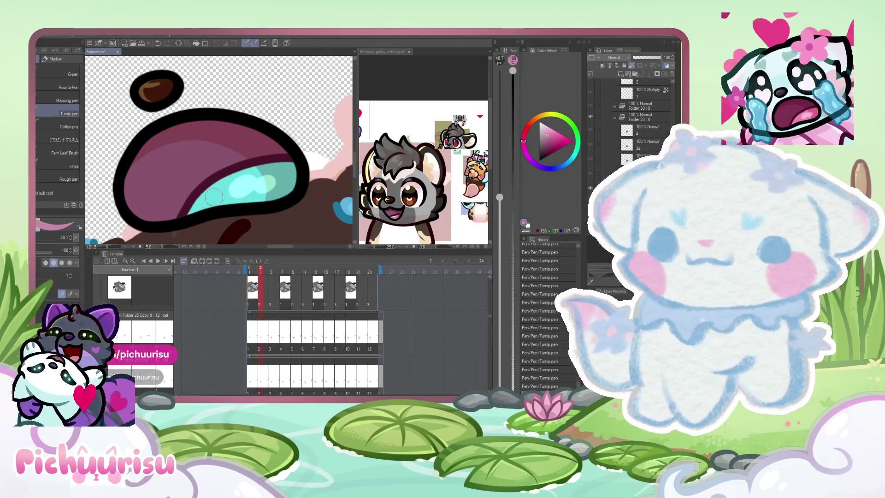
pyautogui.moveTo(194, 211); pyautogui.dragTo(263, 176)
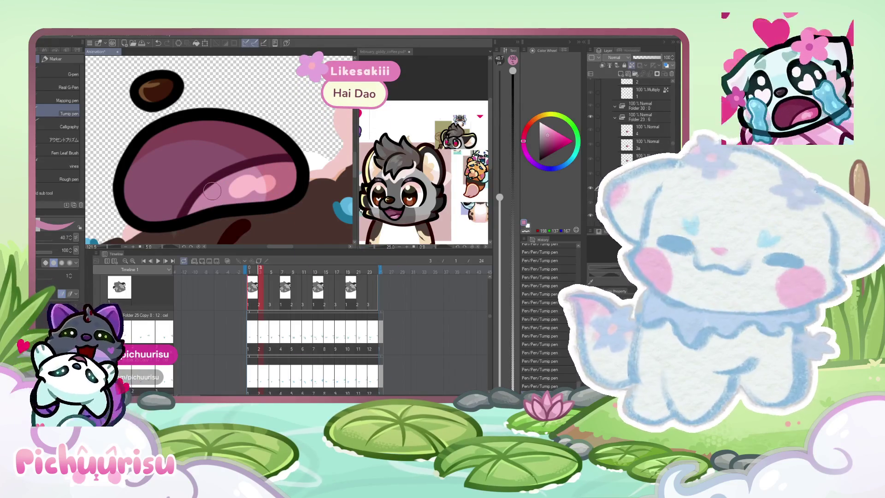
pyautogui.press('Right')
pyautogui.moveTo(212, 191)
pyautogui.mouseDown()
pyautogui.moveTo(291, 167)
pyautogui.moveTo(211, 203)
pyautogui.mouseUp()
pyautogui.scroll(-2, 224, 196)
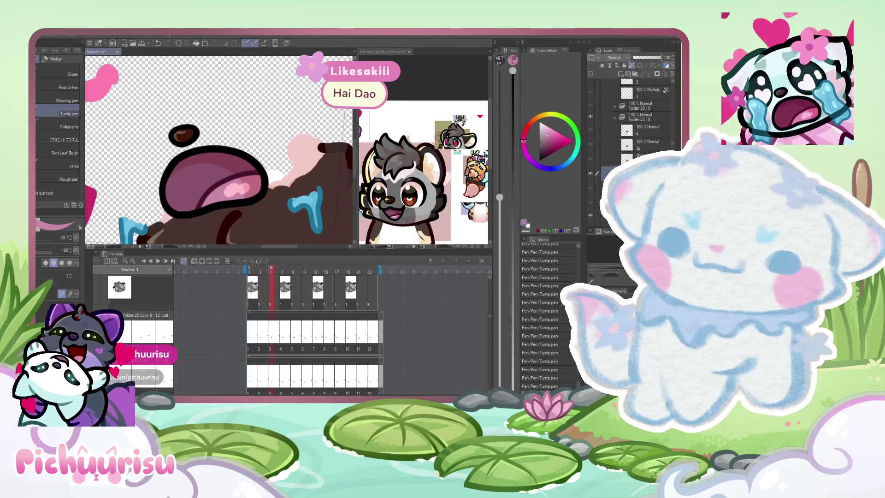
# Step: Step through later frames, return to frame 2, and check the reference before refocusing the animation
pyautogui.press('Right')
pyautogui.press('Right')
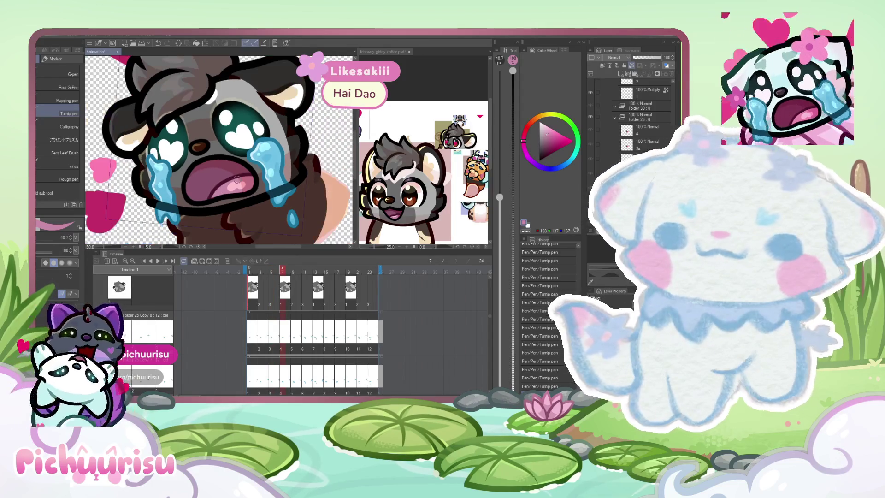
pyautogui.press('Right')
pyautogui.press('Right')
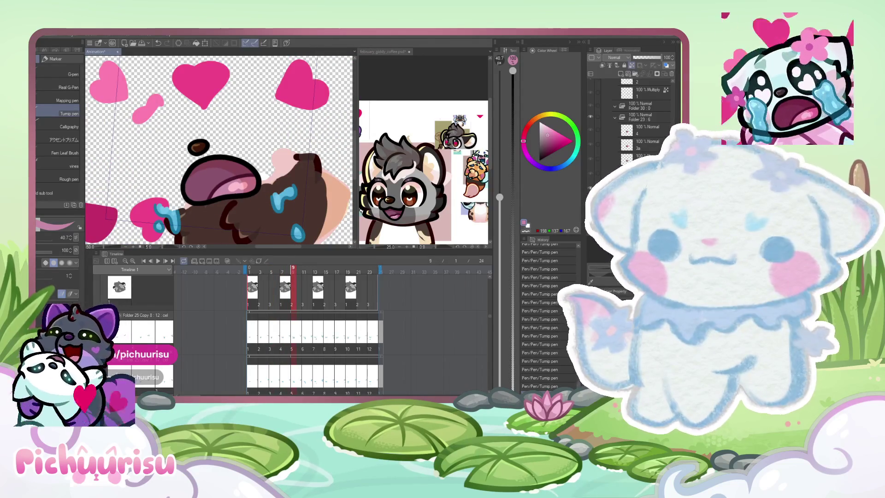
pyautogui.click(254, 293)
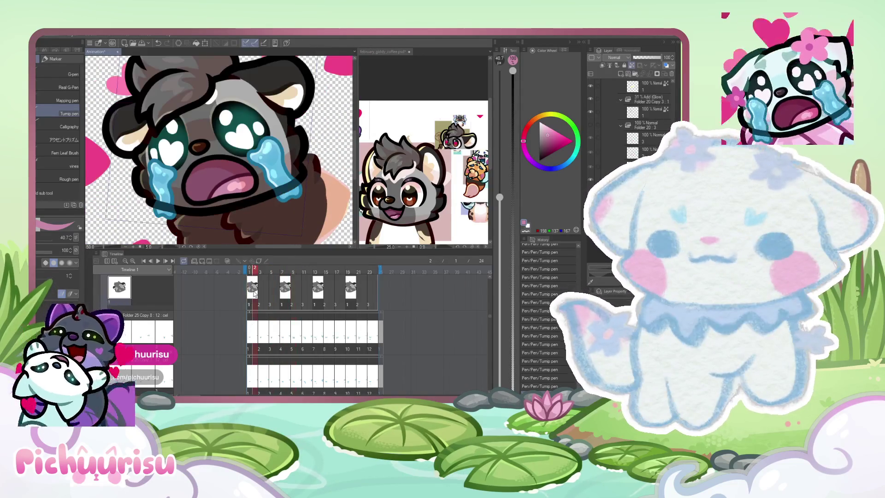
pyautogui.scroll(-2, 275, 195)
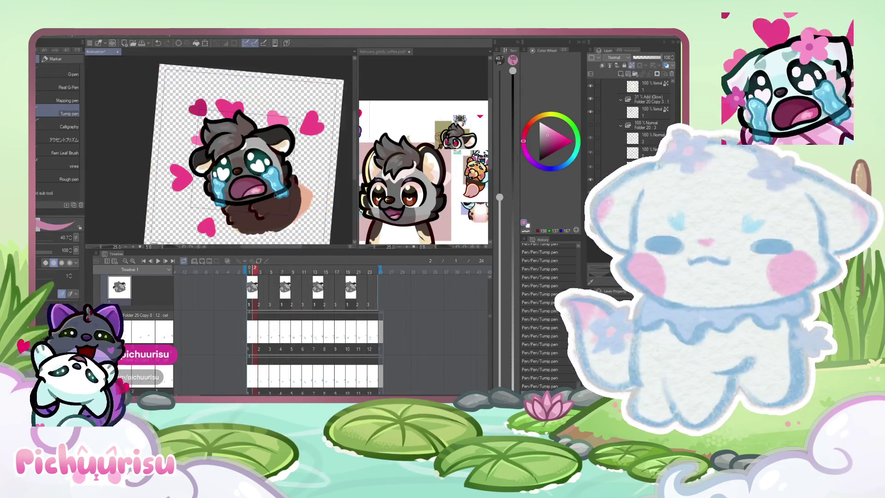
pyautogui.scroll(-2, 275, 195)
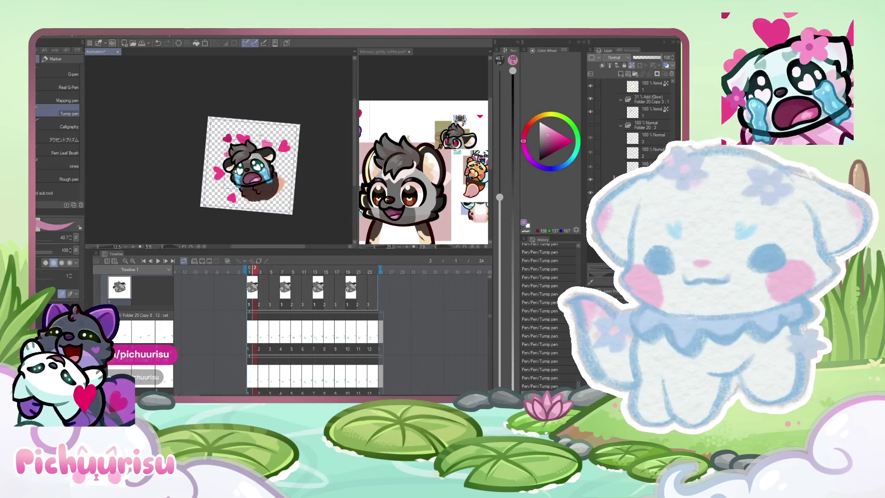
pyautogui.scroll(3, 266, 147)
pyautogui.click(393, 157)
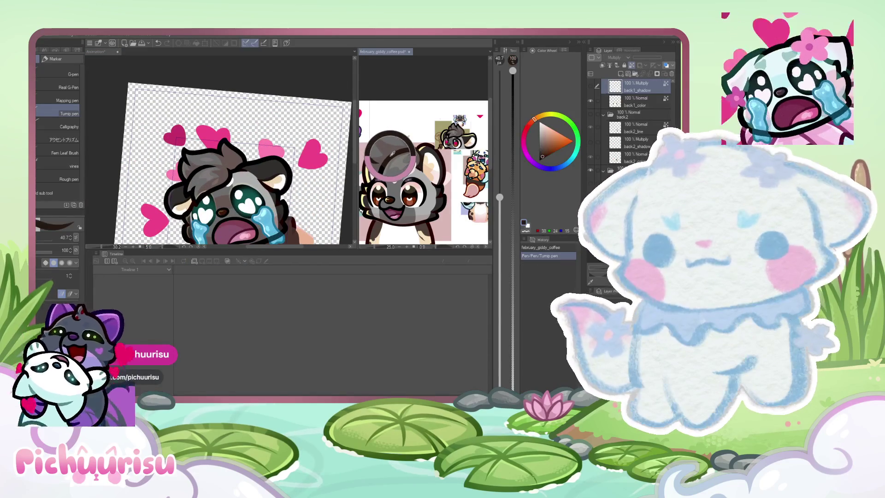
pyautogui.click(194, 158)
pyautogui.scroll(2, 194, 158)
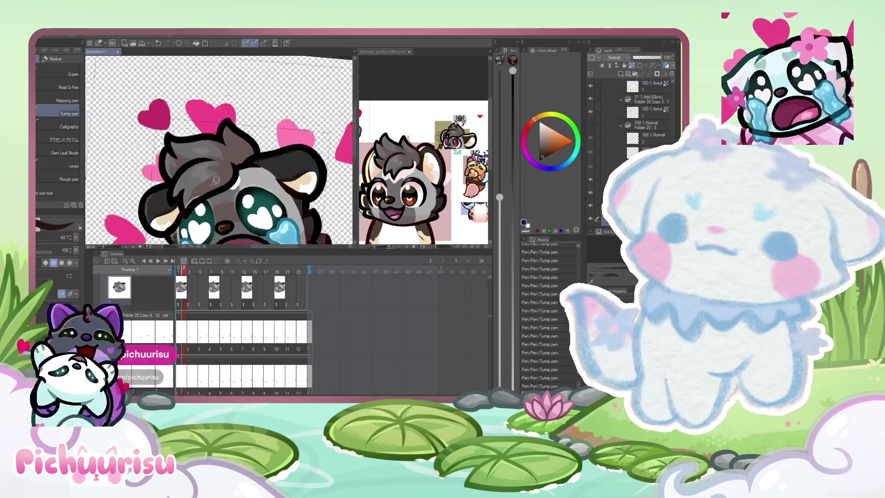
pyautogui.scroll(2, 194, 158)
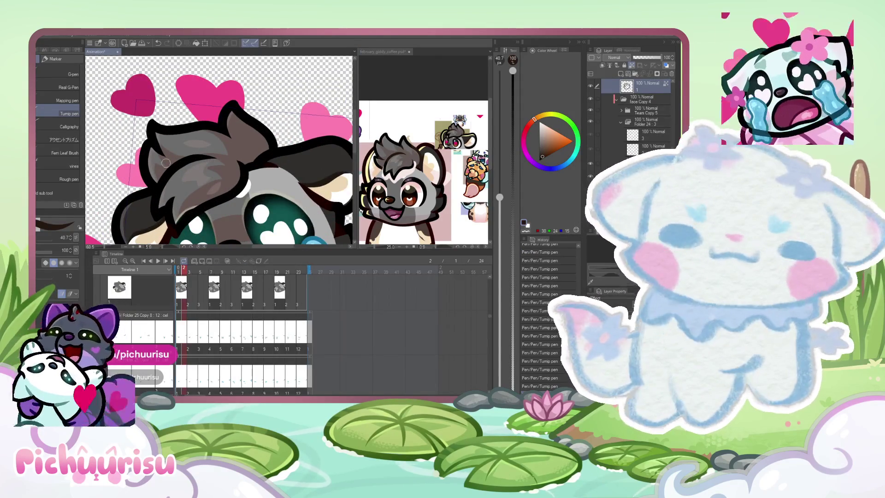
pyautogui.scroll(2, 168, 176)
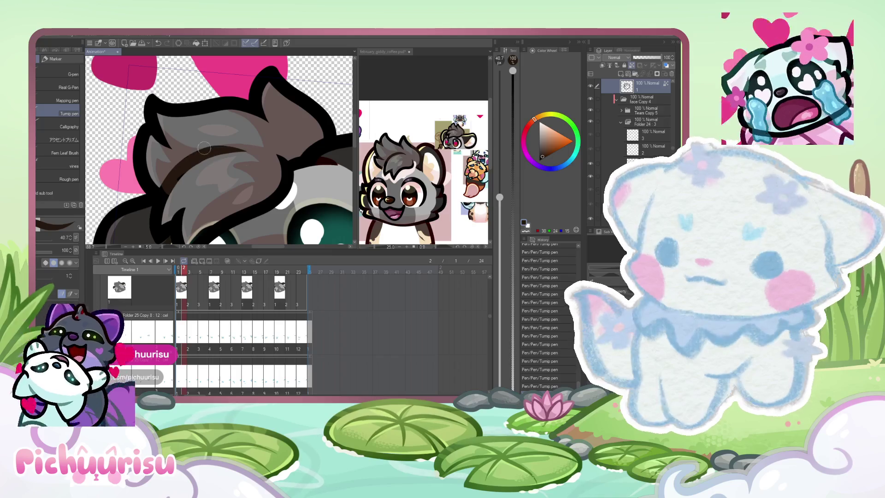
pyautogui.scroll(2, 263, 112)
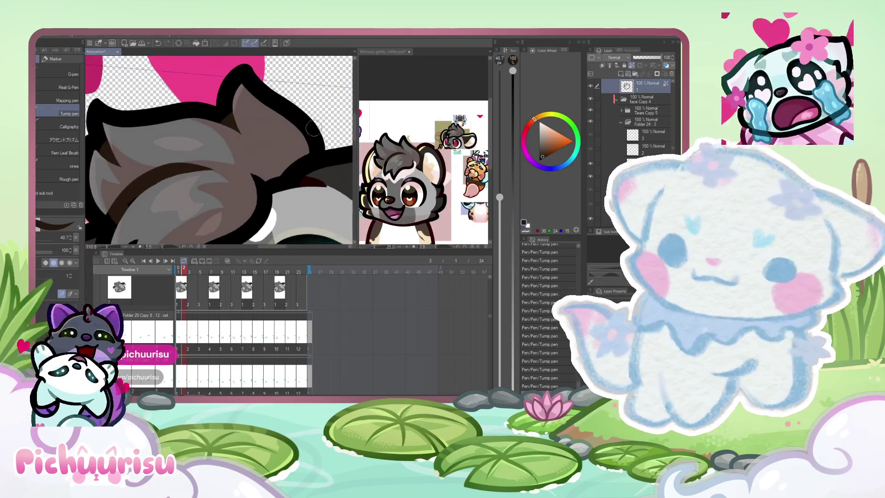
pyautogui.scroll(1, 308, 144)
pyautogui.scroll(-1, 325, 145)
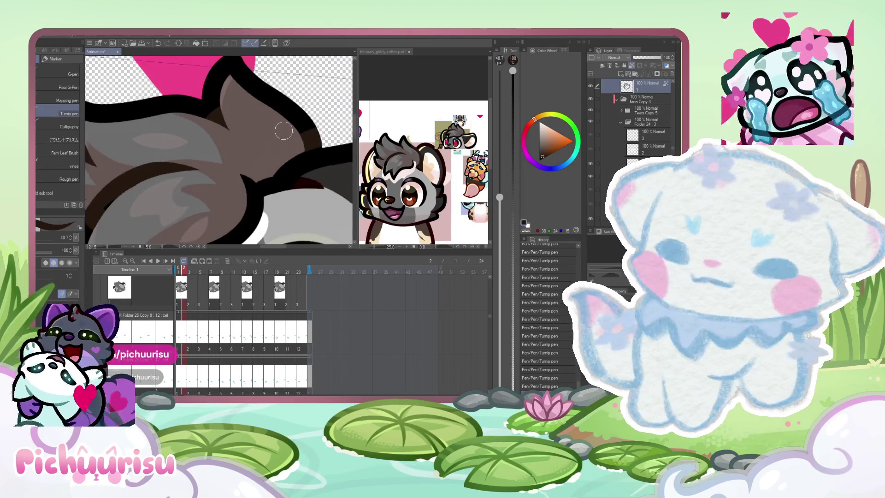
pyautogui.scroll(-1, 244, 180)
pyautogui.scroll(1, 248, 181)
pyautogui.scroll(1, 265, 144)
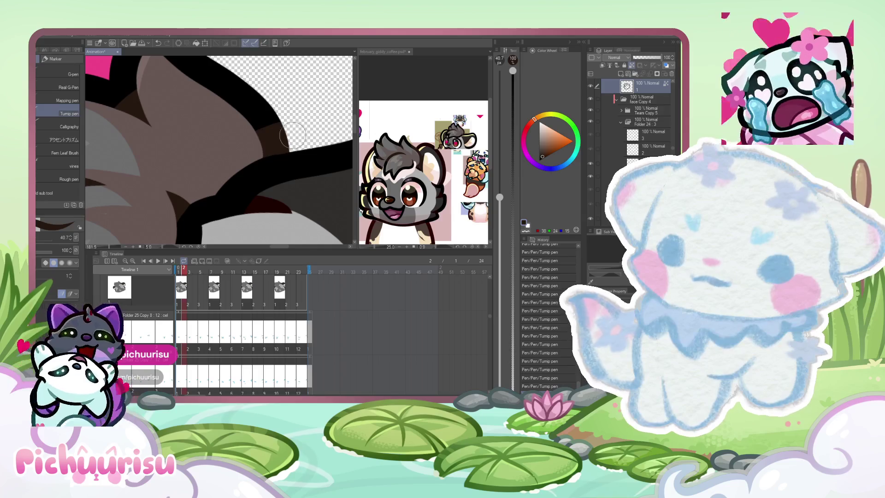
pyautogui.scroll(-2, 292, 135)
pyautogui.scroll(2, 171, 181)
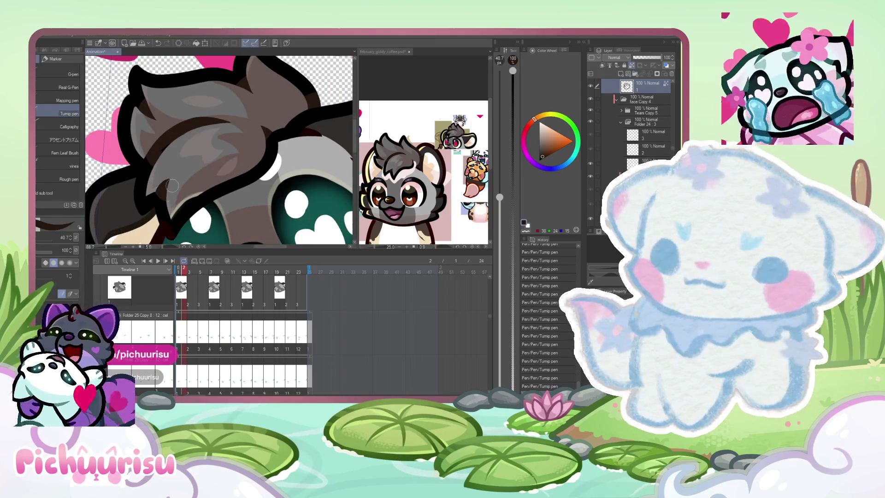
pyautogui.scroll(-1, 171, 184)
pyautogui.scroll(-1, 150, 155)
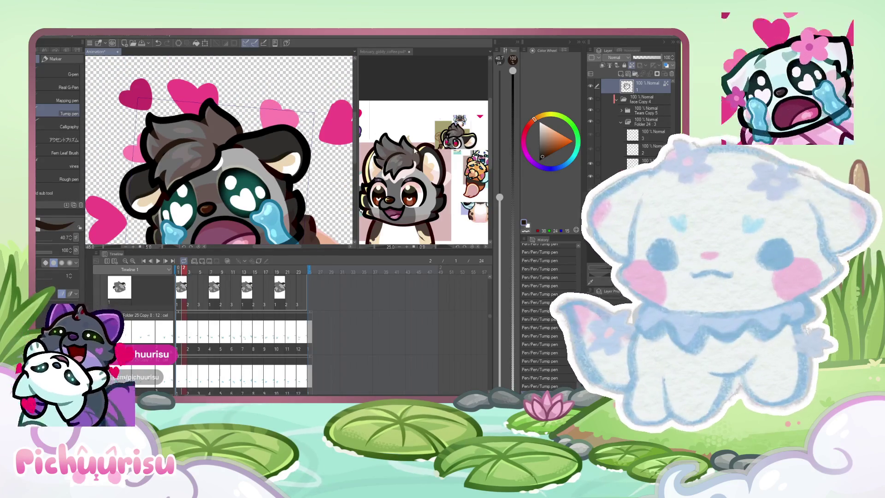
pyautogui.scroll(1, 180, 149)
pyautogui.scroll(1, 200, 142)
pyautogui.scroll(-2, 229, 134)
pyautogui.scroll(3, 229, 134)
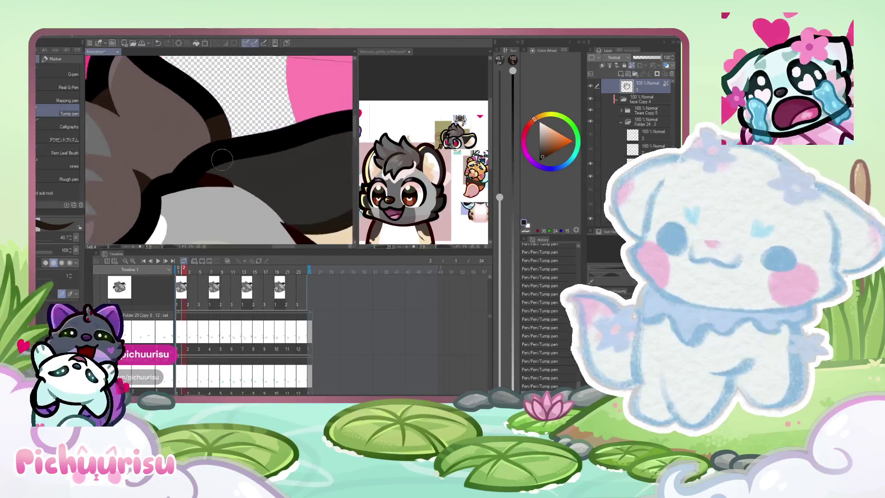
pyautogui.scroll(1, 229, 134)
pyautogui.scroll(2, 219, 150)
# Step: Paint a brown stroke over the black outline beside the chibi's ear
pyautogui.moveTo(252, 167); pyautogui.dragTo(164, 164)
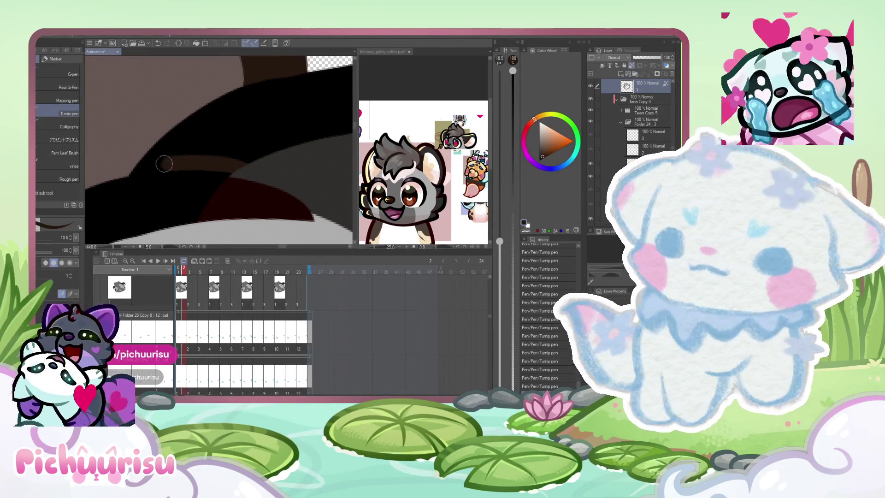
pyautogui.scroll(-2, 256, 162)
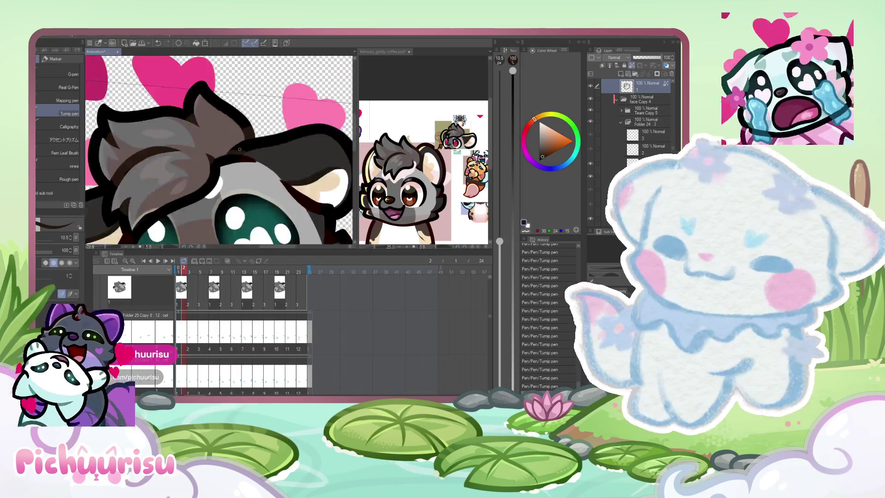
pyautogui.scroll(-1, 207, 159)
pyautogui.scroll(1, 157, 155)
pyautogui.scroll(3, 157, 155)
pyautogui.scroll(1, 154, 163)
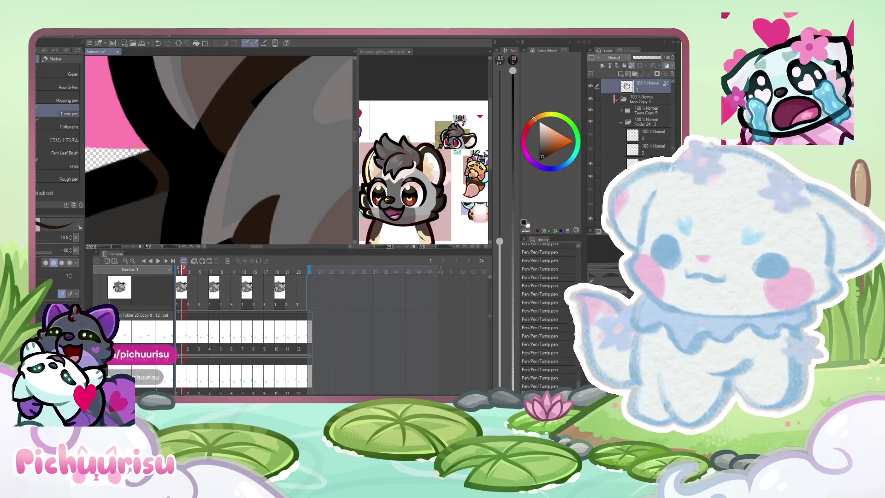
pyautogui.scroll(-1, 133, 149)
pyautogui.scroll(-2, 131, 159)
pyautogui.scroll(1, 129, 177)
pyautogui.scroll(2, 126, 187)
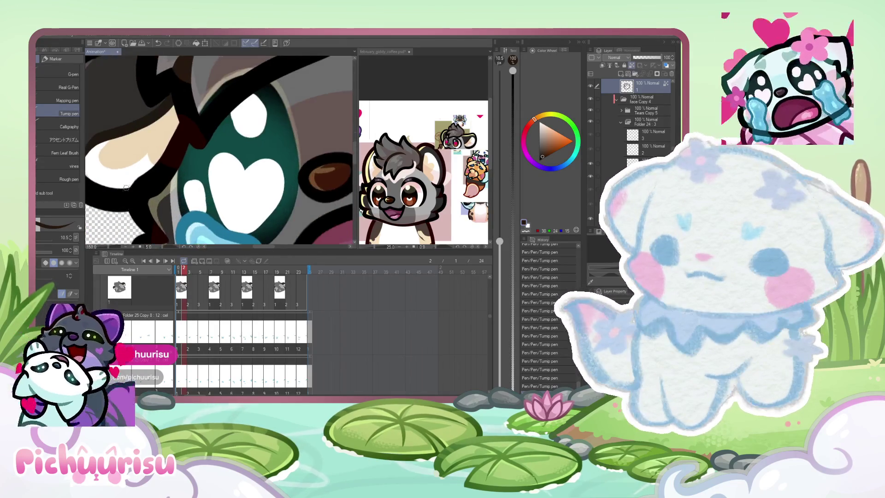
pyautogui.scroll(-1, 122, 191)
pyautogui.scroll(-2, 138, 180)
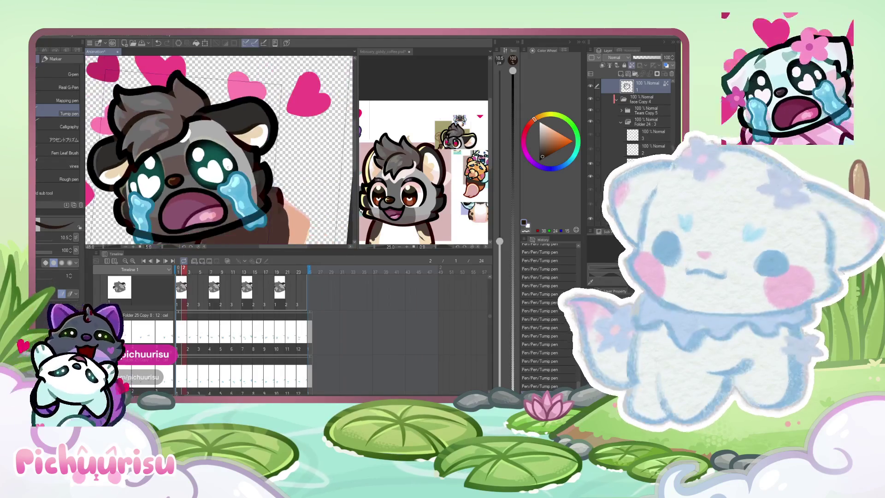
pyautogui.scroll(2, 207, 160)
pyautogui.scroll(2, 260, 139)
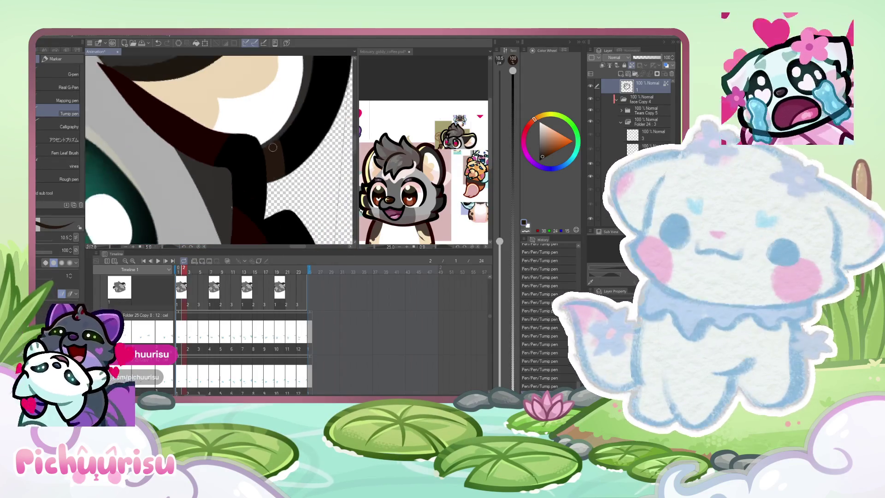
pyautogui.scroll(-1, 279, 187)
pyautogui.scroll(1, 263, 193)
pyautogui.scroll(1, 248, 201)
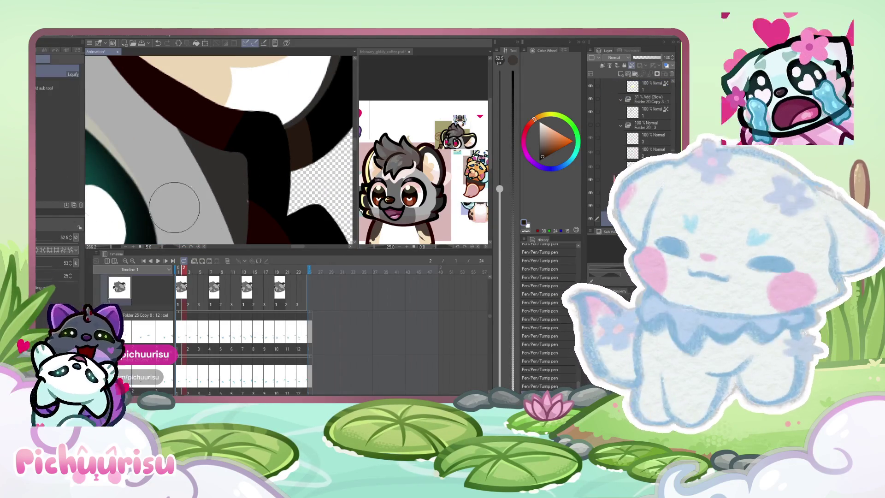
pyautogui.scroll(-2, 243, 160)
pyautogui.scroll(-2, 244, 160)
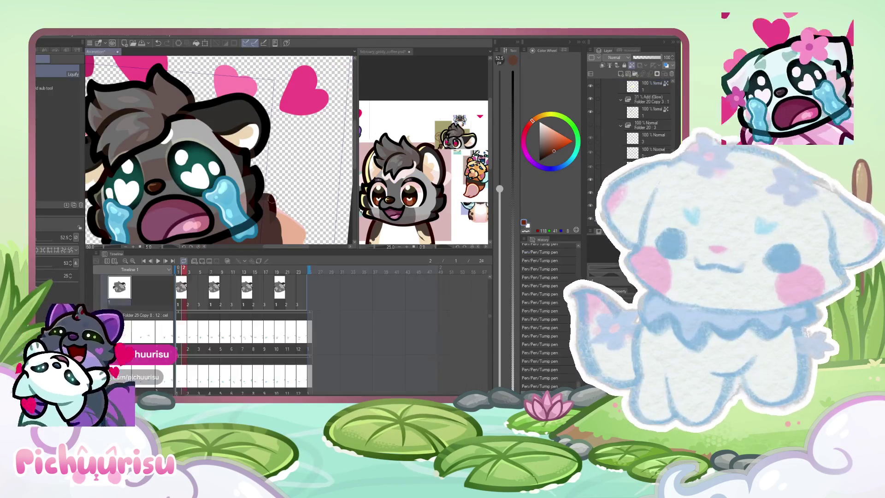
pyautogui.scroll(2, 201, 150)
# Step: Return from Liquify to the Turnip pen and recolour the heart-shaped eyes brown
pyautogui.moveTo(219, 151); pyautogui.dragTo(302, 151)
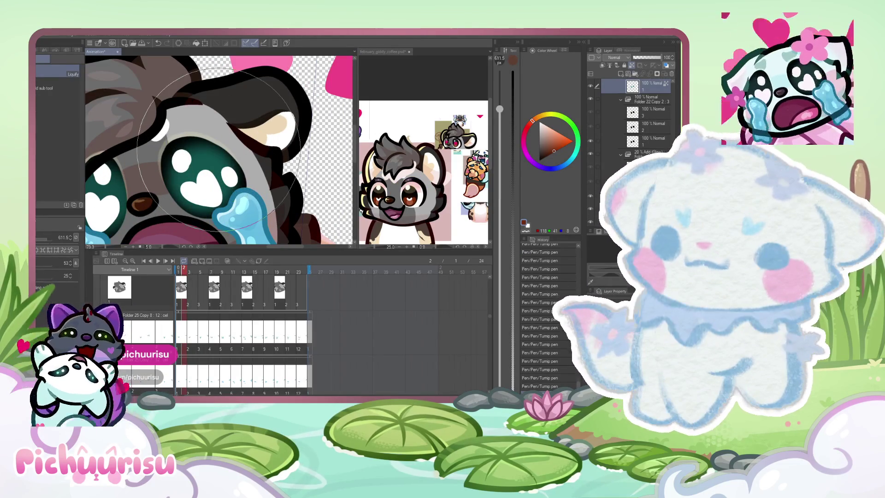
pyautogui.press('p')
pyautogui.scroll(-3, 218, 151)
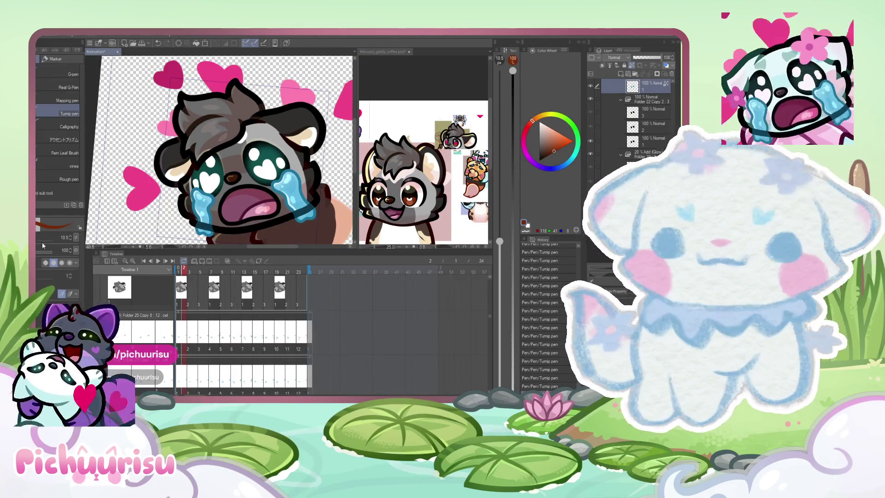
pyautogui.moveTo(47, 244); pyautogui.dragTo(76, 238)
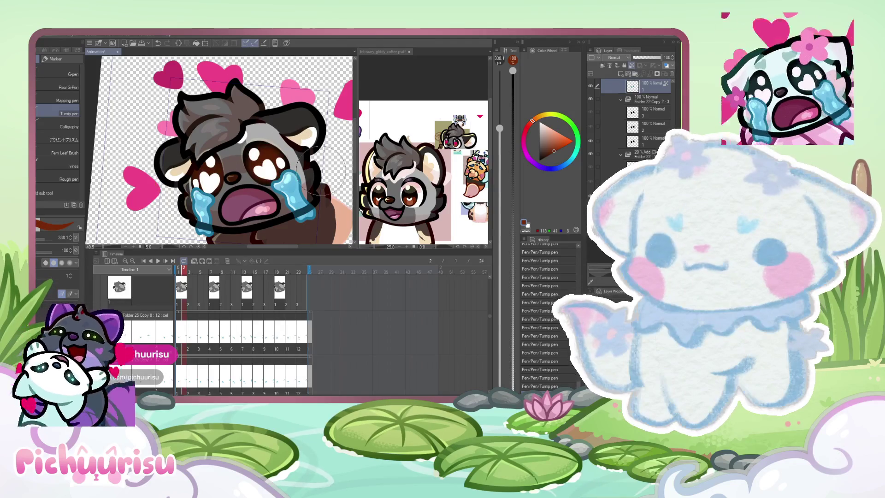
# Step: Enlarge the pen and review the hearts and crying-face cels across the animation folders
pyautogui.moveTo(50, 243); pyautogui.dragTo(76, 237)
pyautogui.press('Right')
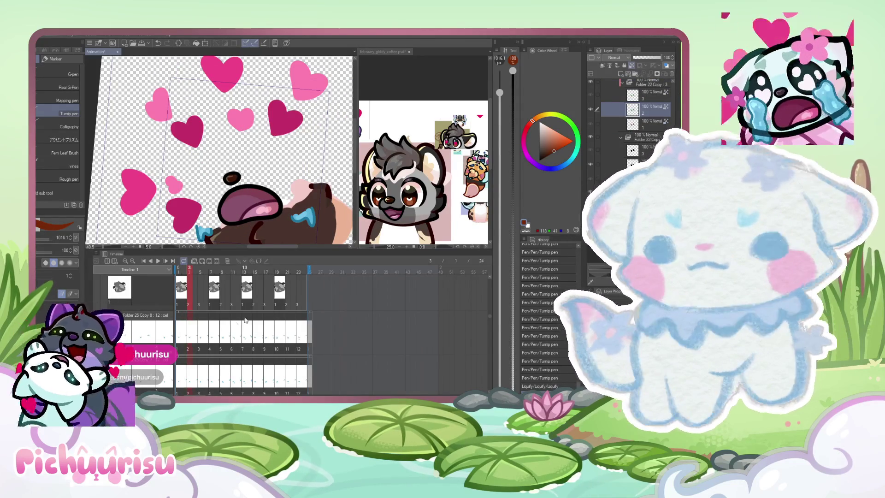
pyautogui.scroll(2, 245, 319)
pyautogui.click(184, 318)
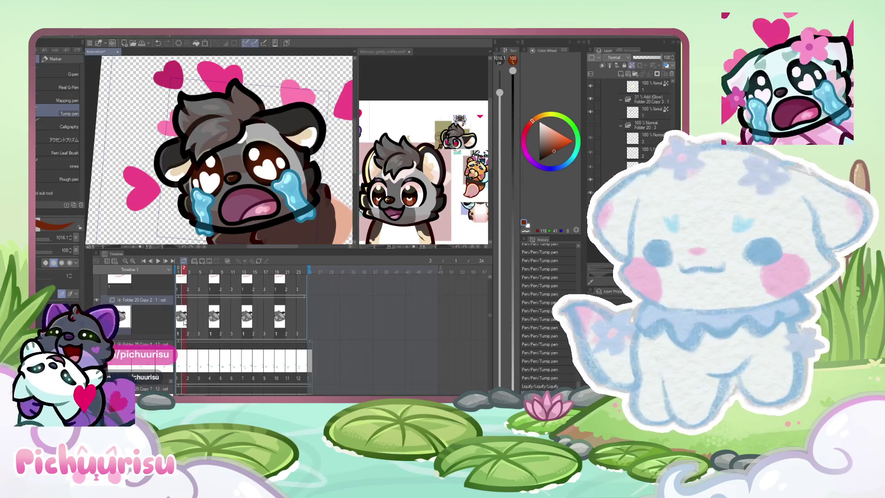
pyautogui.scroll(1, 184, 320)
pyautogui.scroll(-1, 180, 291)
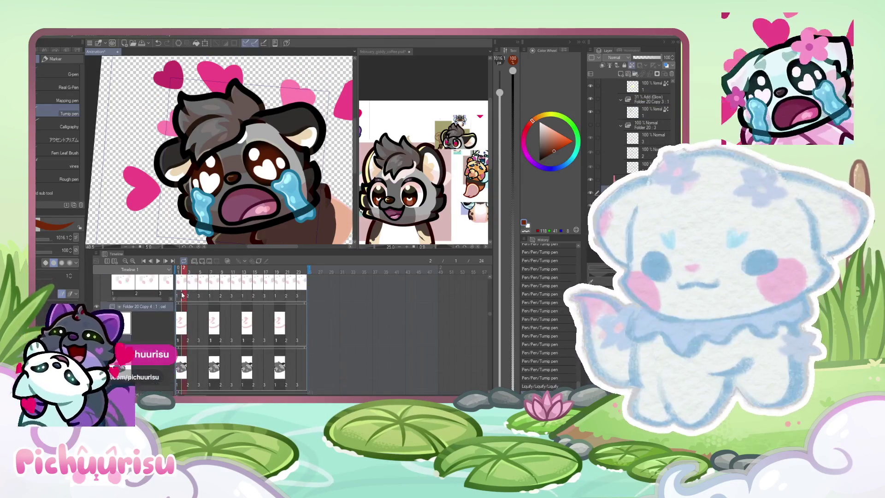
pyautogui.scroll(-1, 633, 125)
pyautogui.scroll(-1, 632, 125)
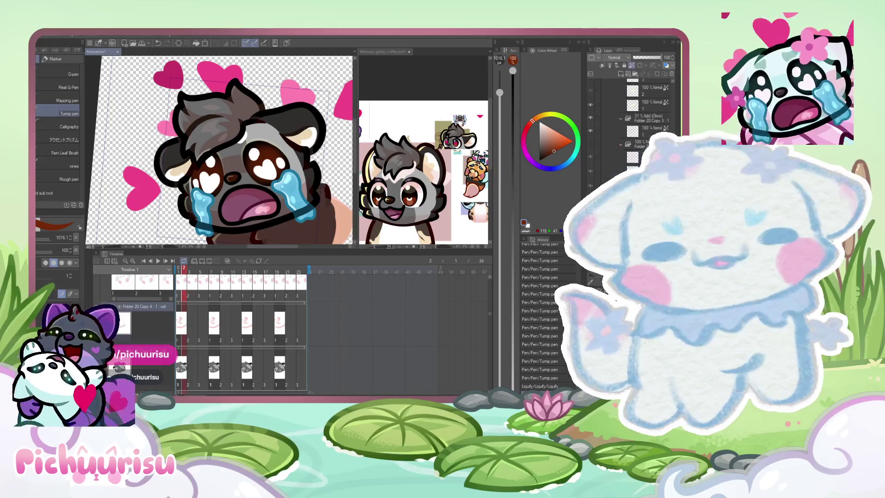
pyautogui.scroll(-1, 632, 124)
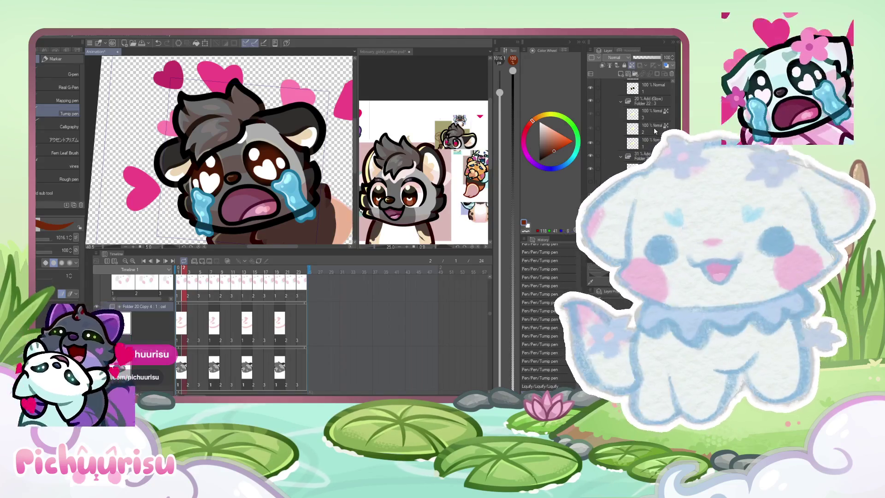
pyautogui.click(654, 129)
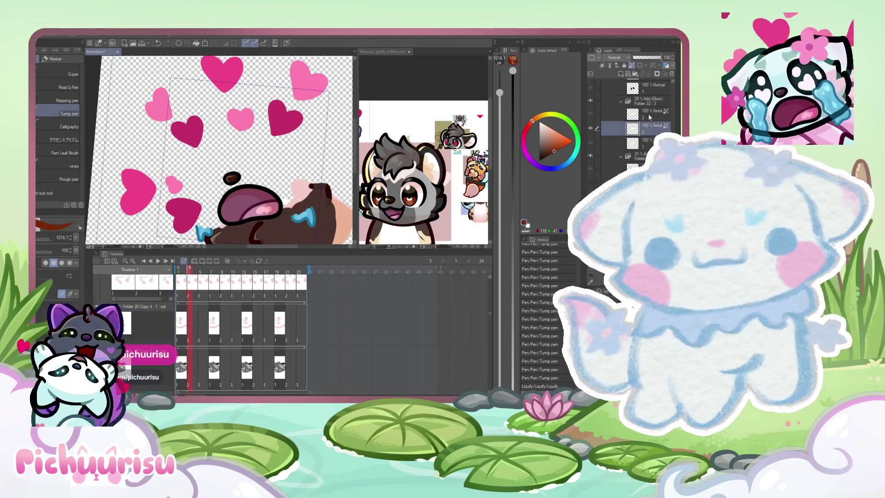
pyautogui.click(649, 116)
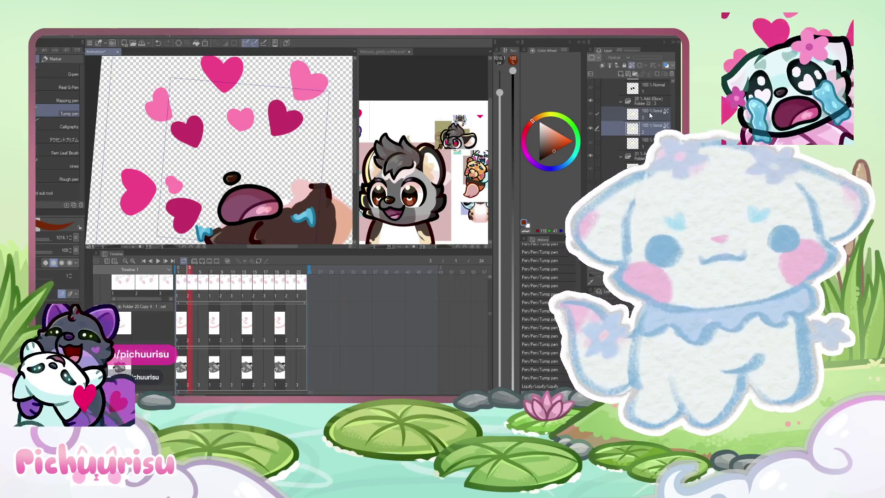
pyautogui.scroll(-2, 633, 117)
pyautogui.click(650, 106)
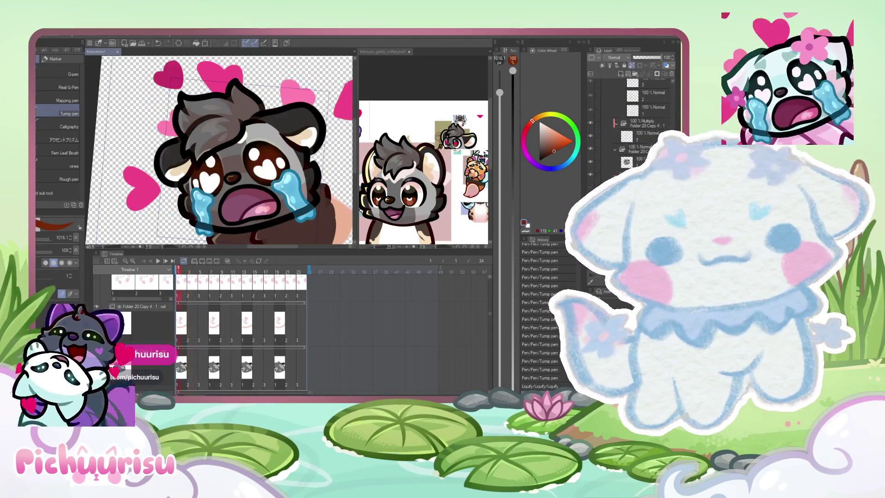
pyautogui.scroll(5, 632, 118)
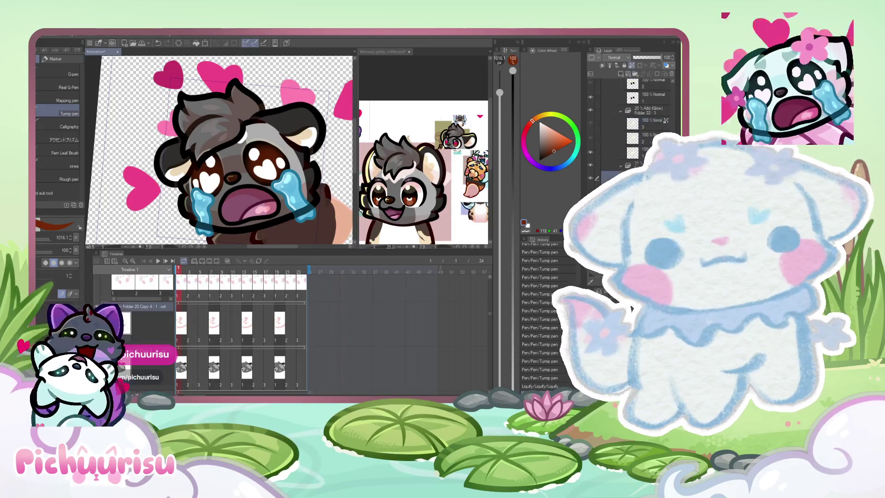
pyautogui.scroll(-2, 632, 118)
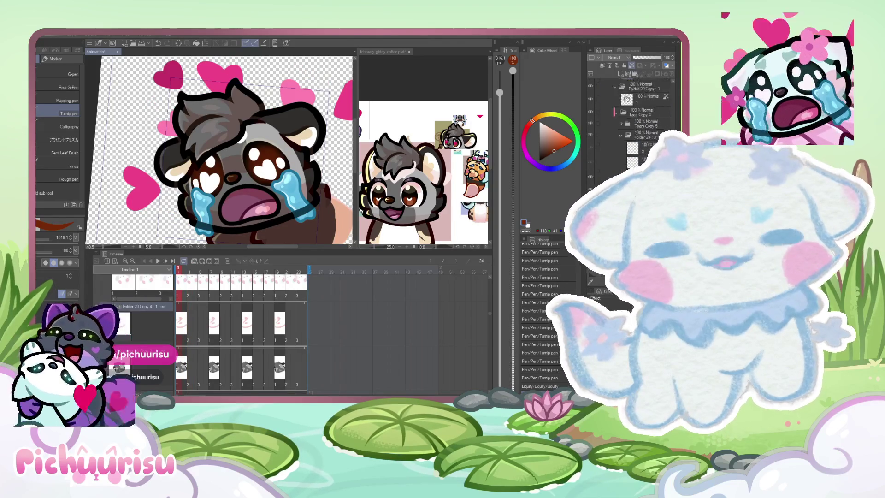
pyautogui.scroll(-2, 632, 118)
pyautogui.scroll(-2, 632, 117)
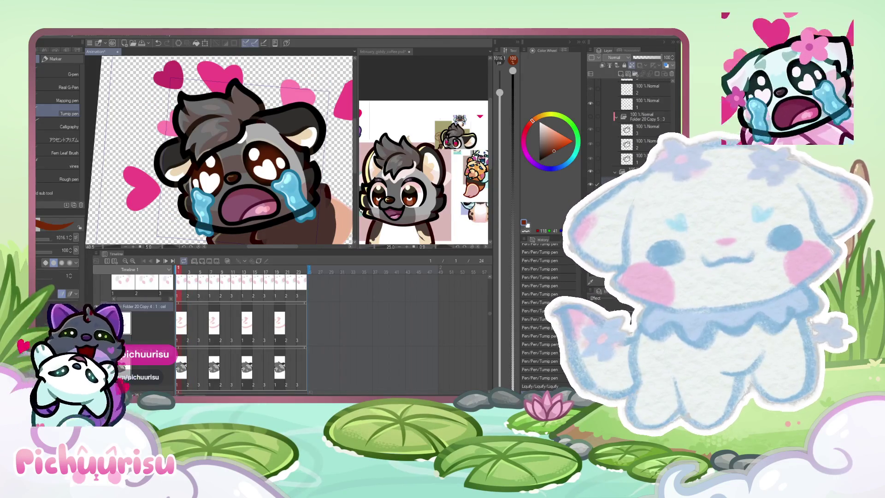
pyautogui.scroll(-2, 632, 118)
pyautogui.scroll(-1, 633, 118)
pyautogui.scroll(-1, 632, 117)
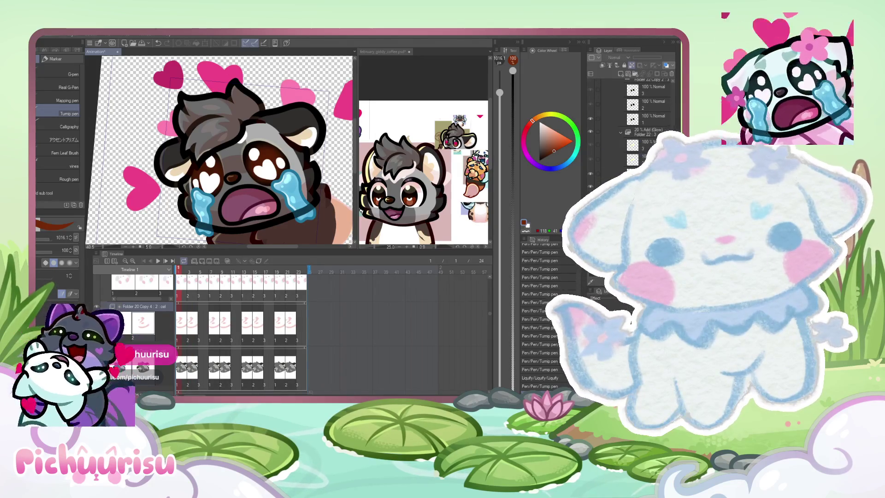
# Step: Duplicate the animation folder and switch to Liquify with the whole canvas in view
pyautogui.hotkey('ctrl', 'shift', 'd')
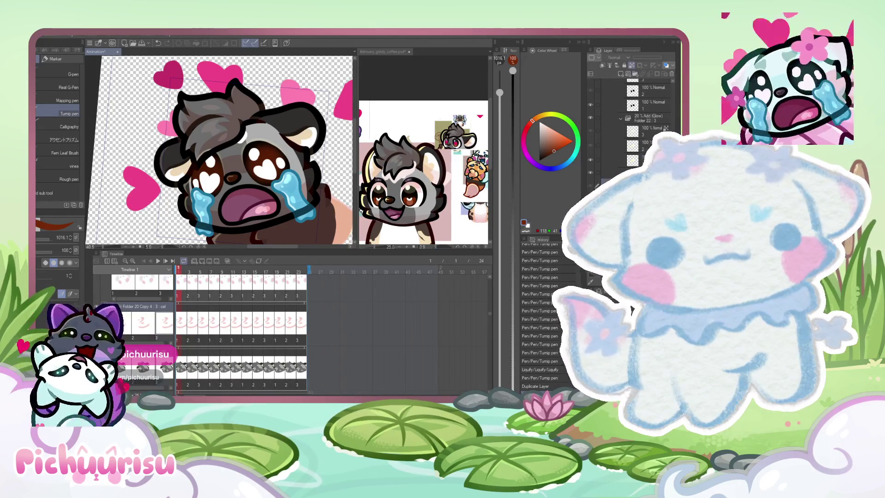
pyautogui.scroll(-1, 633, 118)
pyautogui.scroll(-1, 633, 117)
pyautogui.scroll(-1, 632, 118)
pyautogui.scroll(-1, 632, 118)
pyautogui.scroll(1, 633, 117)
pyautogui.scroll(1, 632, 117)
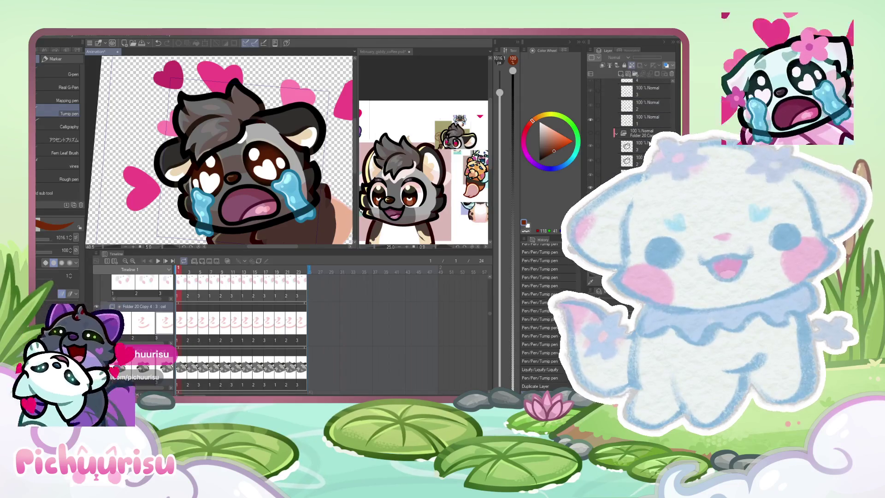
pyautogui.scroll(-1, 648, 144)
pyautogui.scroll(-1, 648, 144)
pyautogui.scroll(-1, 648, 144)
pyautogui.scroll(-1, 648, 144)
pyautogui.scroll(-1, 633, 118)
pyautogui.scroll(-1, 632, 118)
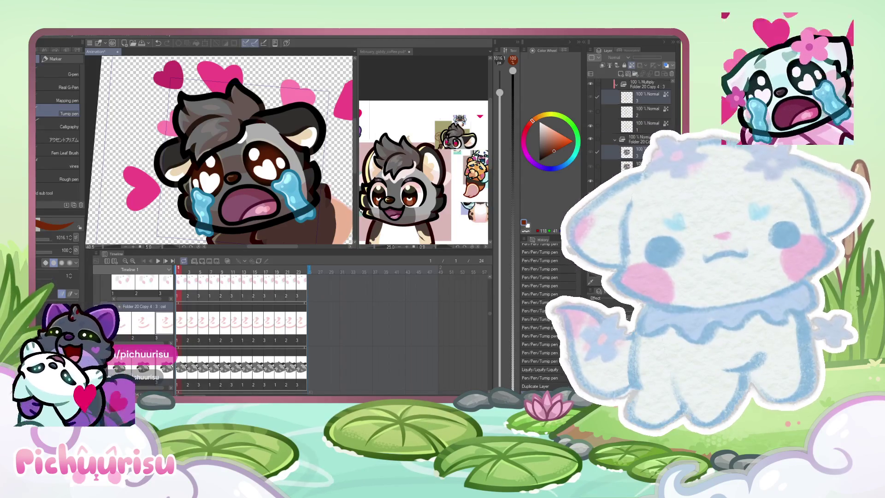
pyautogui.scroll(-1, 633, 118)
pyautogui.scroll(-1, 633, 117)
pyautogui.hotkey('ctrl', '-')
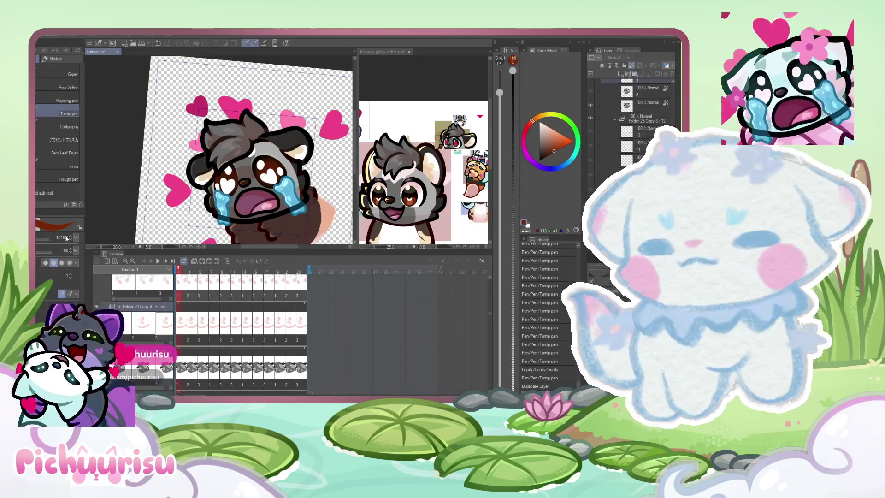
pyautogui.press('j')
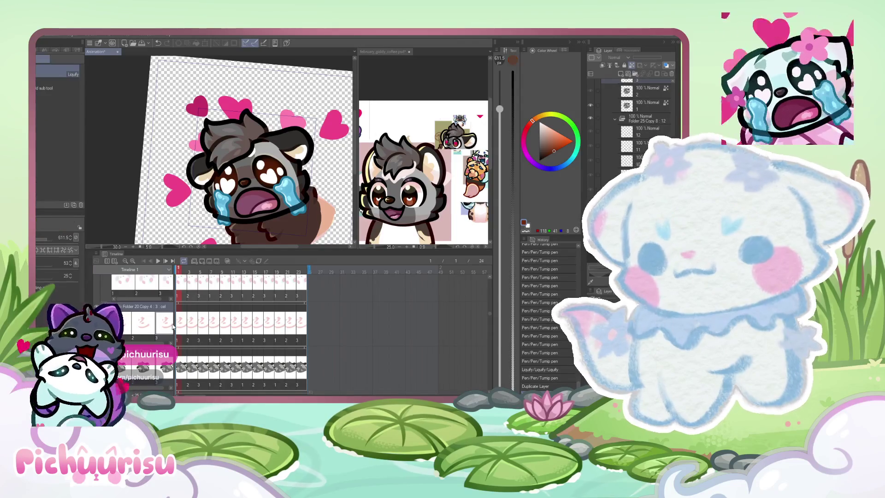
pyautogui.scroll(-1, 207, 331)
pyautogui.scroll(1, 325, 131)
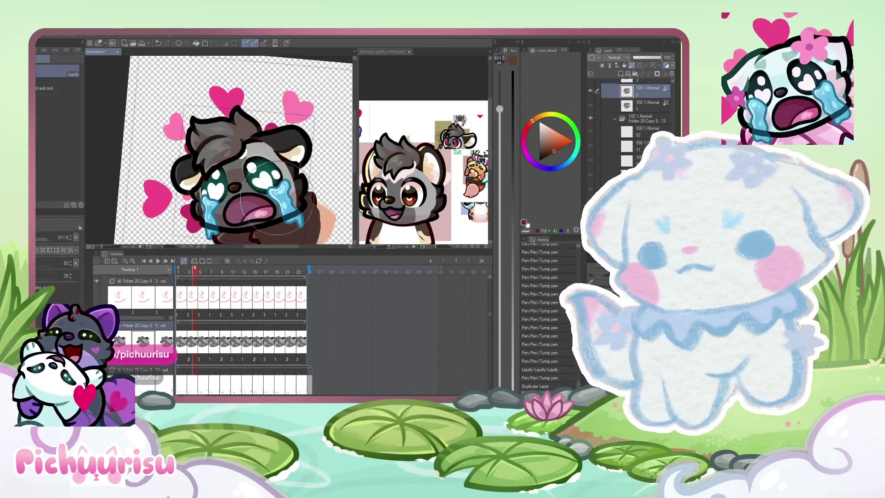
pyautogui.scroll(1, 325, 131)
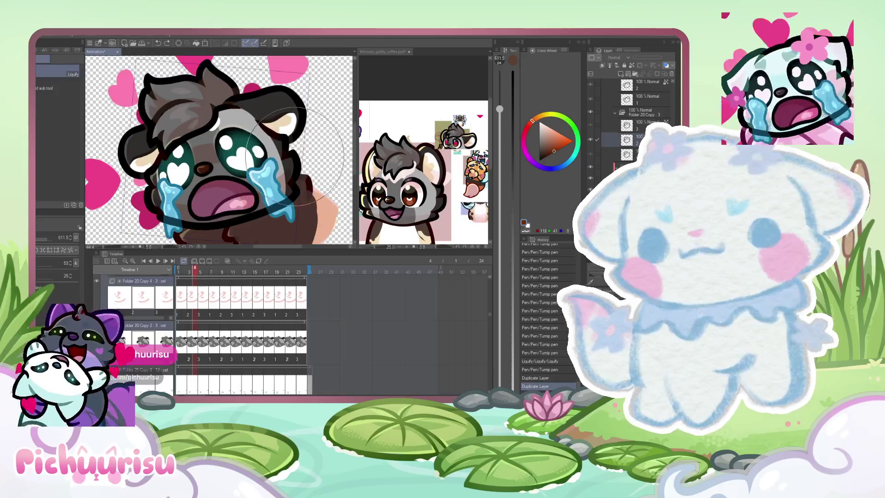
# Step: Warp the duplicated crying face into a new shape with Liquify, then show frame 3
pyautogui.moveTo(297, 152)
pyautogui.mouseDown()
pyautogui.moveTo(204, 201)
pyautogui.moveTo(176, 190)
pyautogui.moveTo(139, 66)
pyautogui.mouseUp()
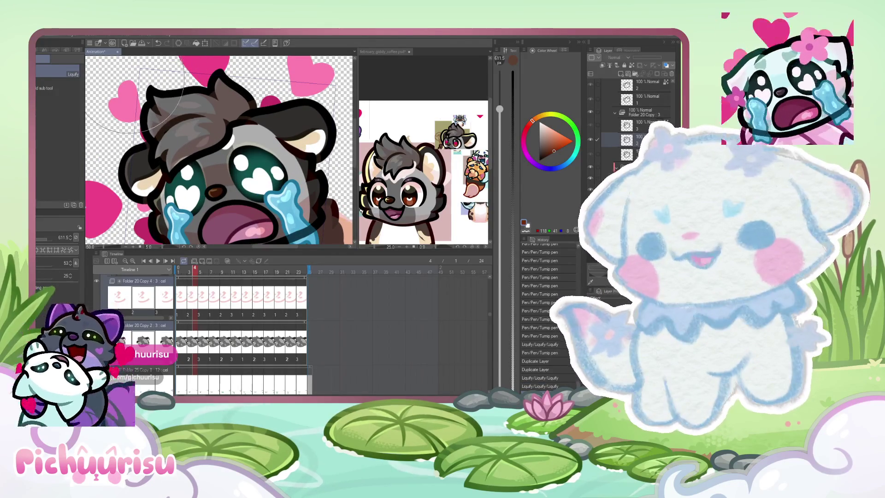
pyautogui.scroll(2, 218, 76)
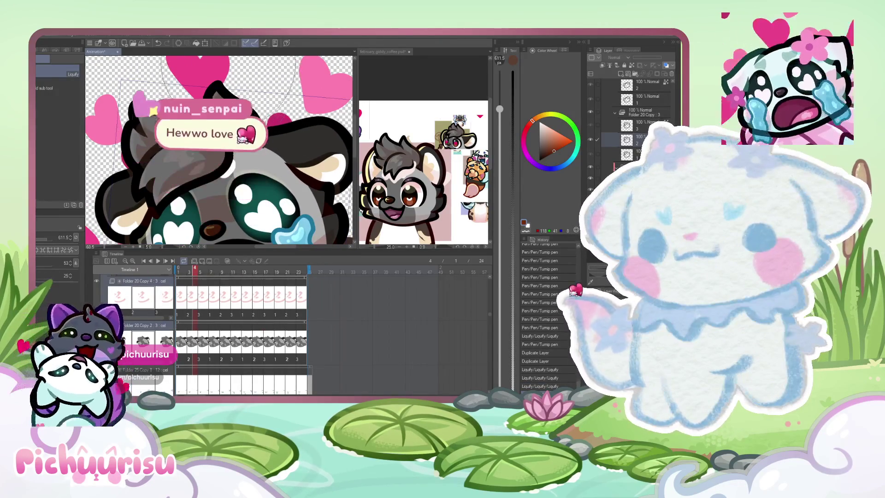
pyautogui.scroll(-2, 224, 62)
pyautogui.moveTo(201, 208); pyautogui.dragTo(190, 176)
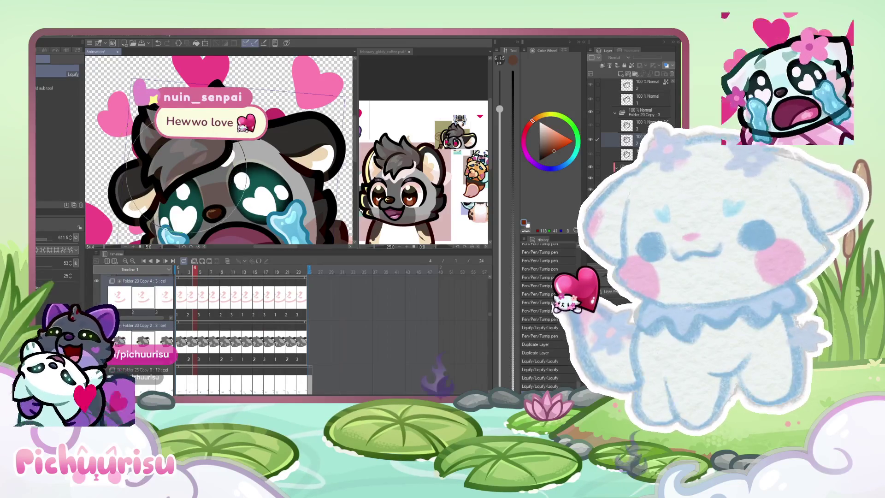
pyautogui.scroll(-2, 188, 176)
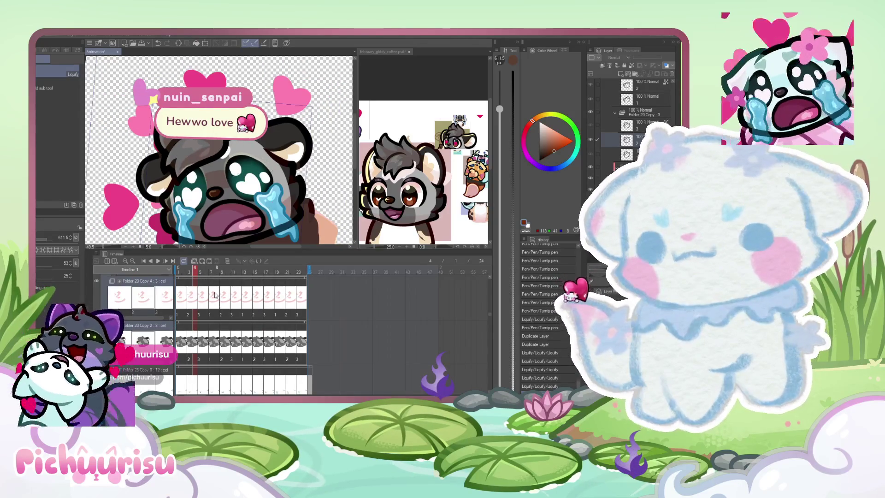
pyautogui.click(187, 277)
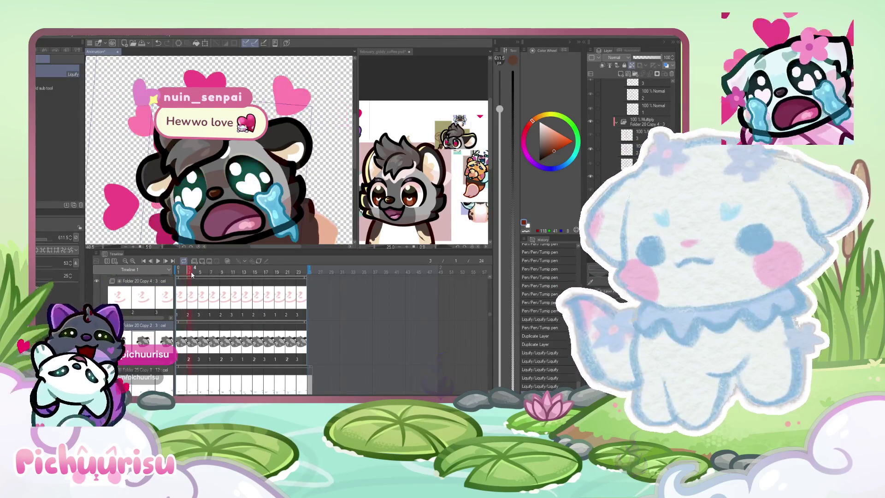
# Step: On frame 5, undo the last reshaping and warp the head left, then up and right
pyautogui.moveTo(192, 274); pyautogui.dragTo(204, 276)
pyautogui.scroll(-2, 314, 114)
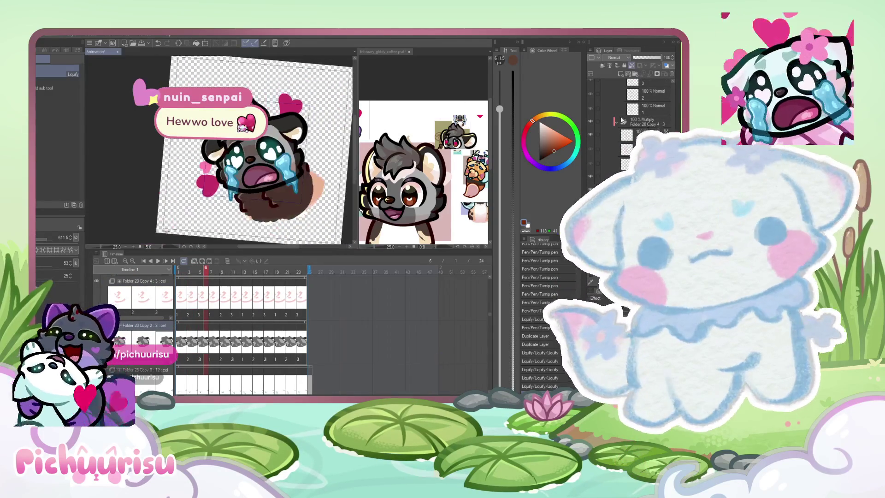
pyautogui.scroll(-1, 633, 112)
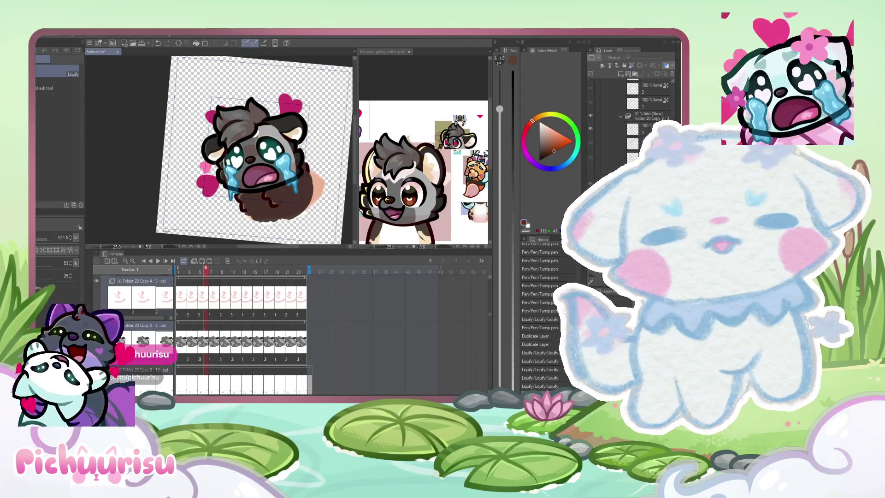
pyautogui.scroll(-3, 633, 111)
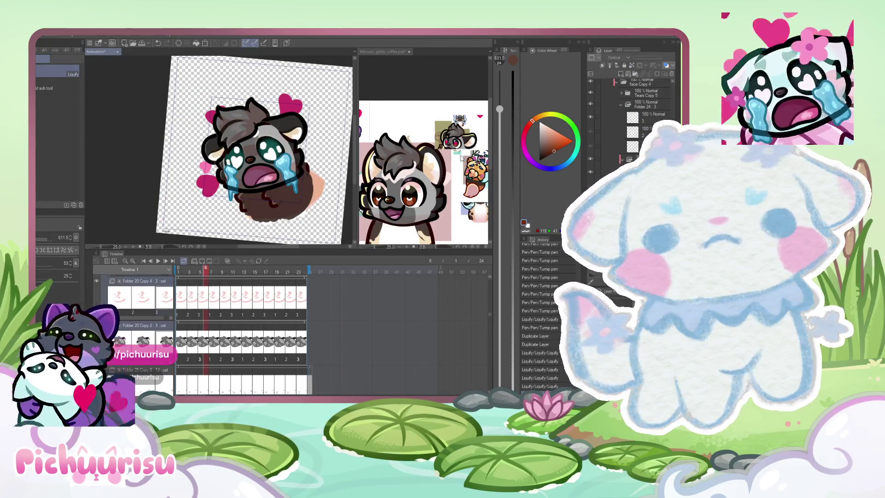
pyautogui.scroll(2, 304, 169)
pyautogui.scroll(2, 311, 184)
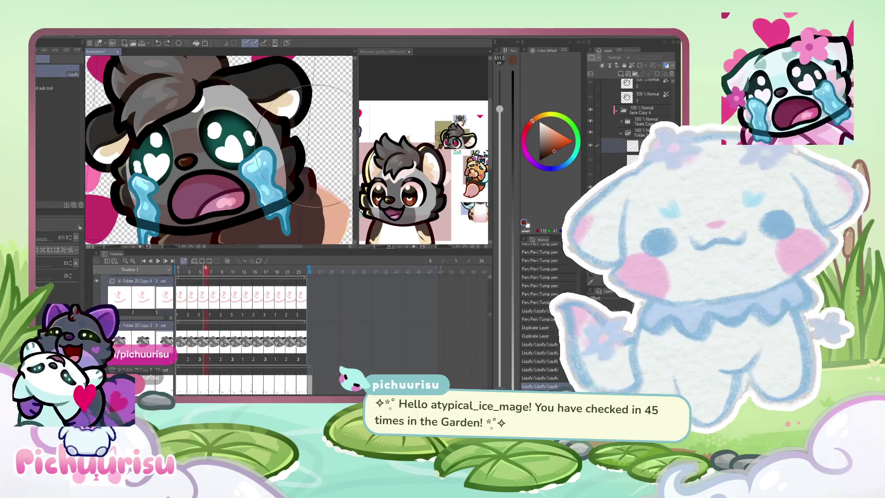
pyautogui.scroll(2, 323, 148)
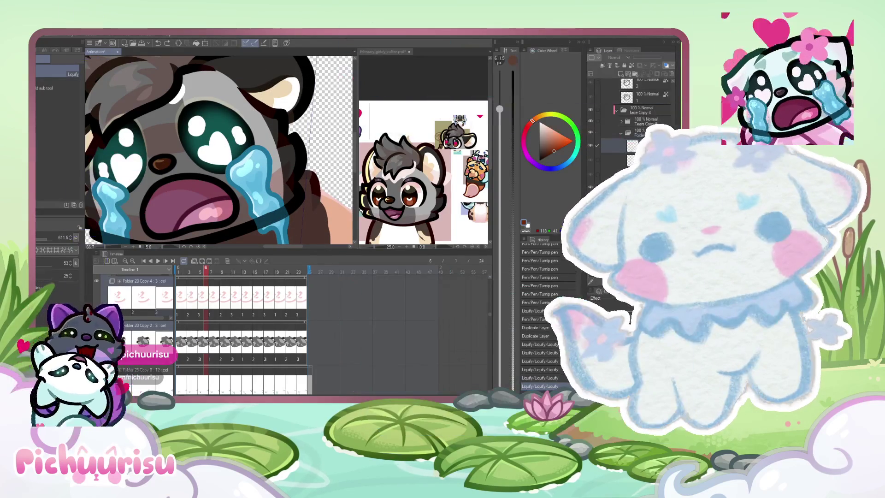
pyautogui.click(640, 114)
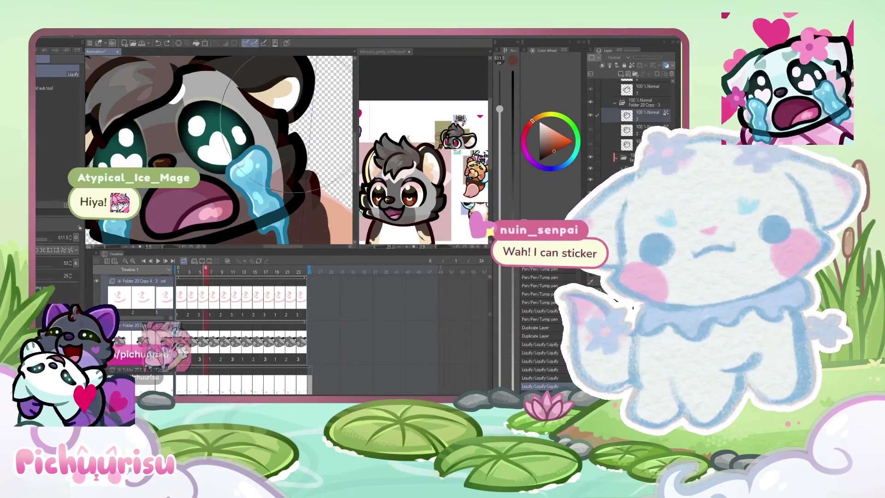
pyautogui.hotkey('ctrl', 'z')
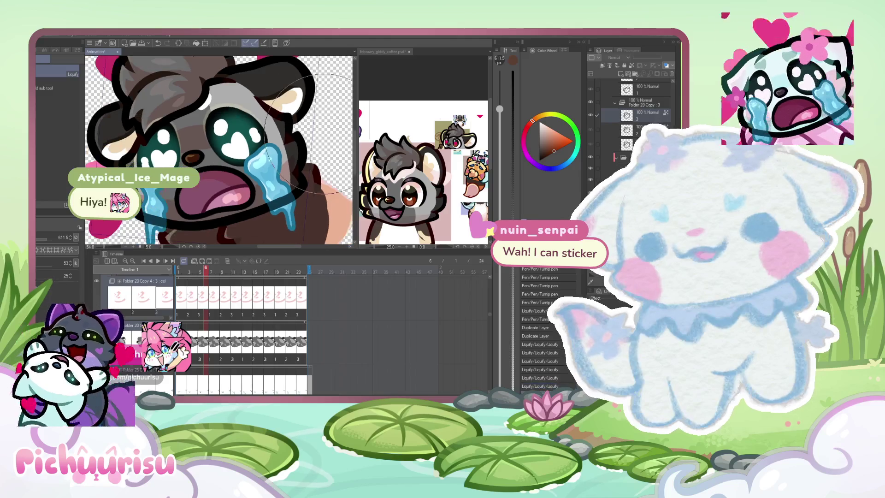
pyautogui.moveTo(325, 194)
pyautogui.mouseDown()
pyautogui.moveTo(146, 197)
pyautogui.moveTo(273, 195)
pyautogui.moveTo(254, 228)
pyautogui.mouseUp()
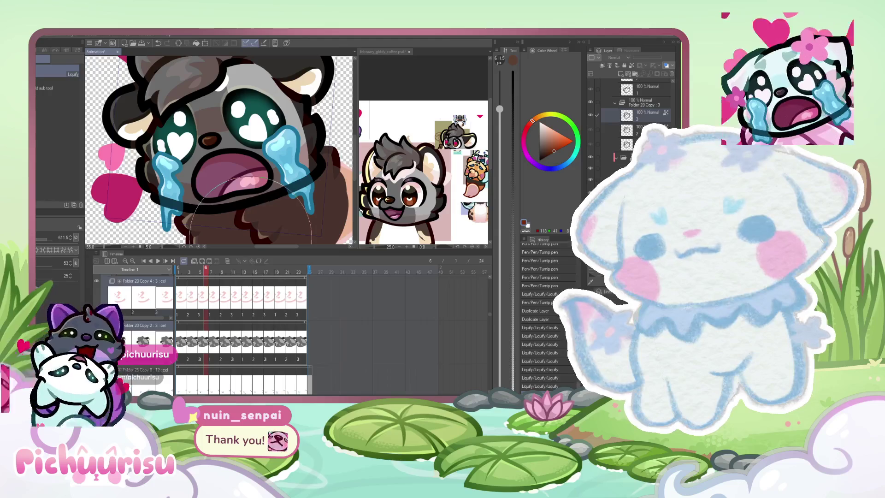
pyautogui.moveTo(249, 232); pyautogui.dragTo(319, 117)
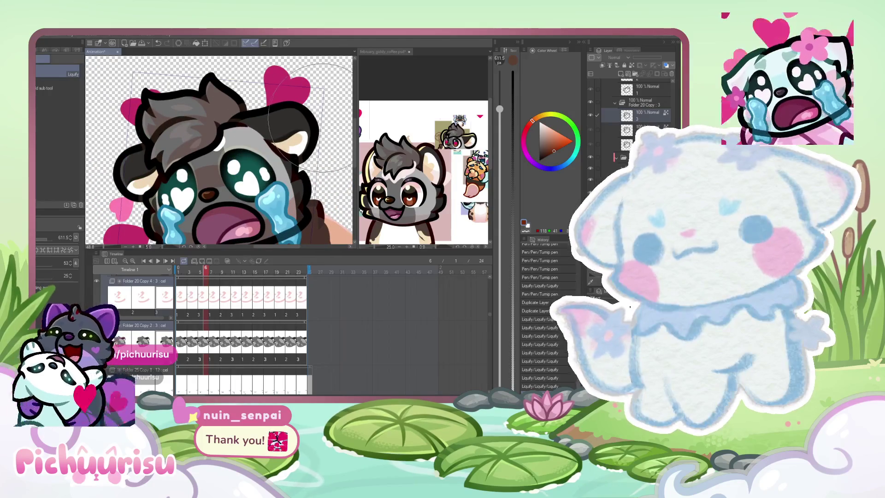
# Step: Push the top-left hair and left cheek into new shapes, then advance to frame 8
pyautogui.moveTo(310, 117)
pyautogui.mouseDown()
pyautogui.moveTo(171, 94)
pyautogui.moveTo(218, 76)
pyautogui.mouseUp()
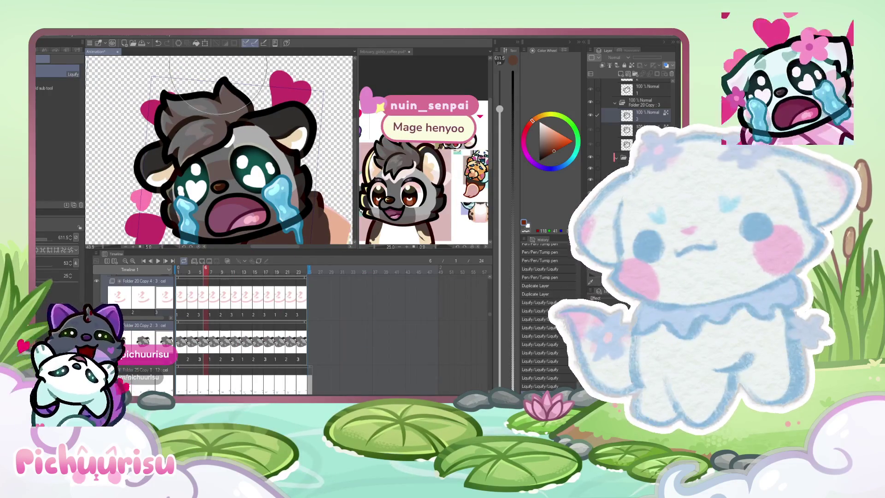
pyautogui.moveTo(131, 159); pyautogui.dragTo(138, 163)
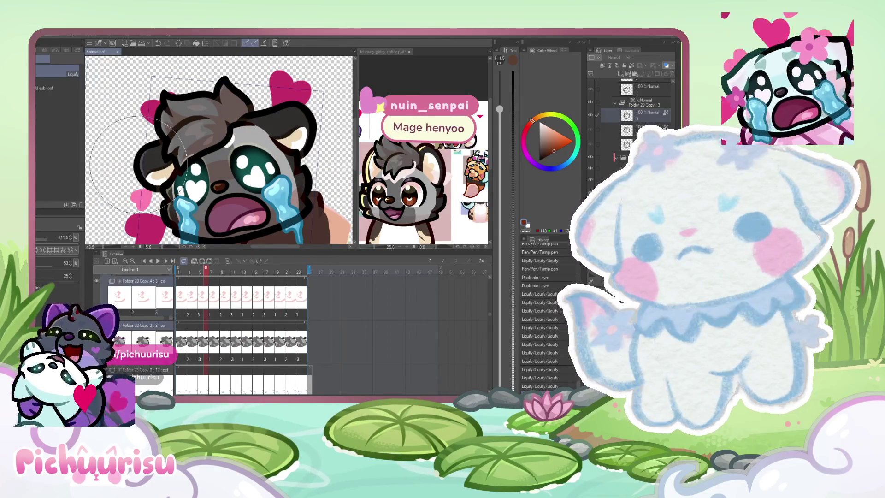
pyautogui.moveTo(203, 273)
pyautogui.mouseDown()
pyautogui.moveTo(228, 262)
pyautogui.moveTo(178, 275)
pyautogui.mouseUp()
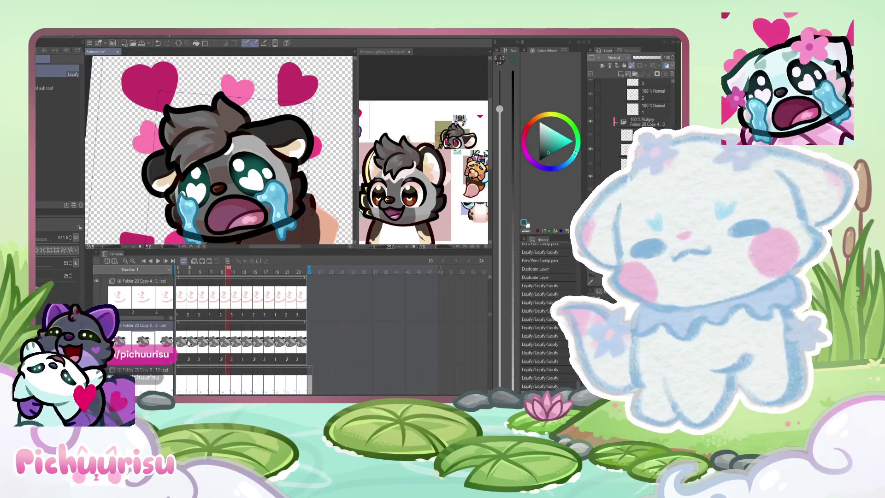
# Step: Return to the first frame and switch between cel layers with the pen active
pyautogui.click(181, 271)
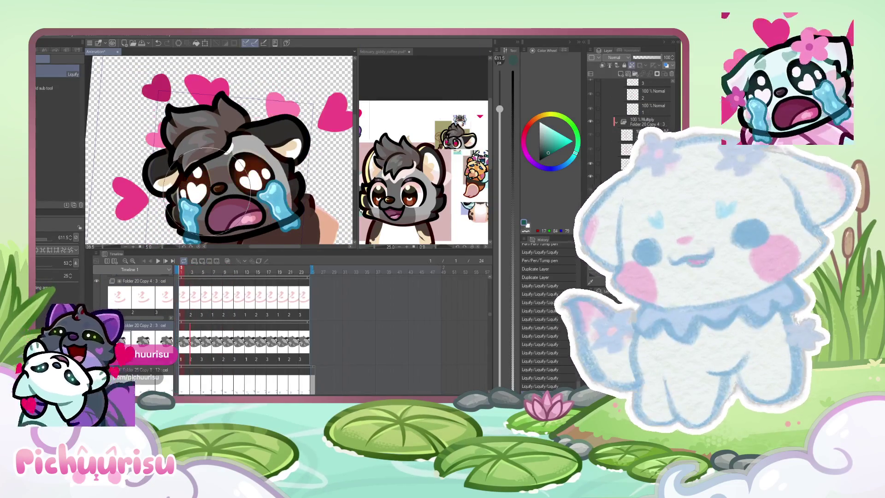
pyautogui.scroll(2, 219, 151)
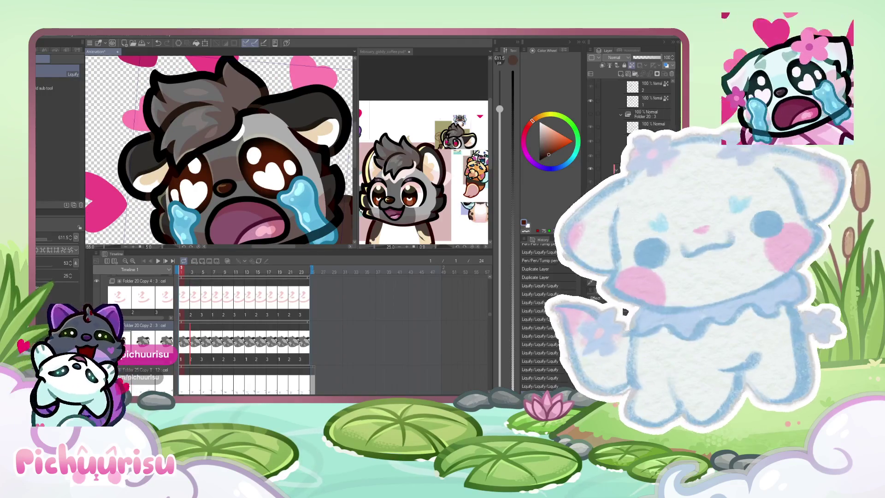
pyautogui.scroll(-2, 646, 97)
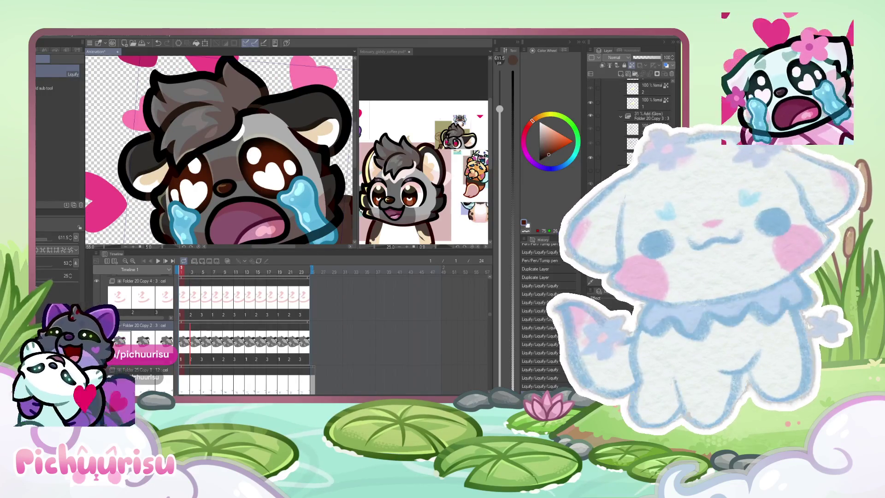
pyautogui.scroll(-2, 641, 128)
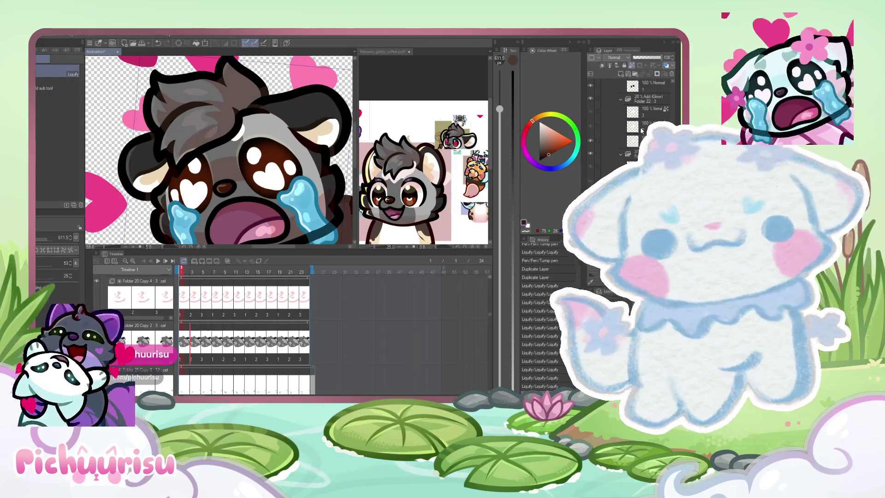
pyautogui.scroll(-2, 643, 104)
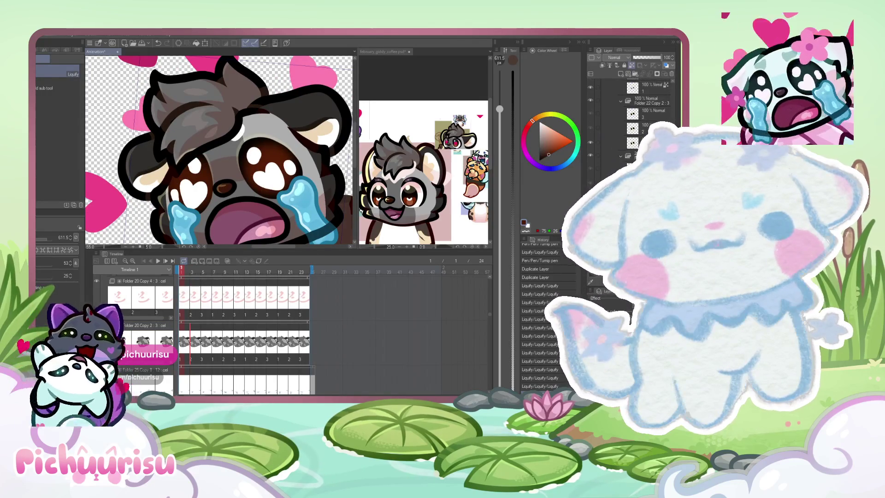
pyautogui.click(650, 120)
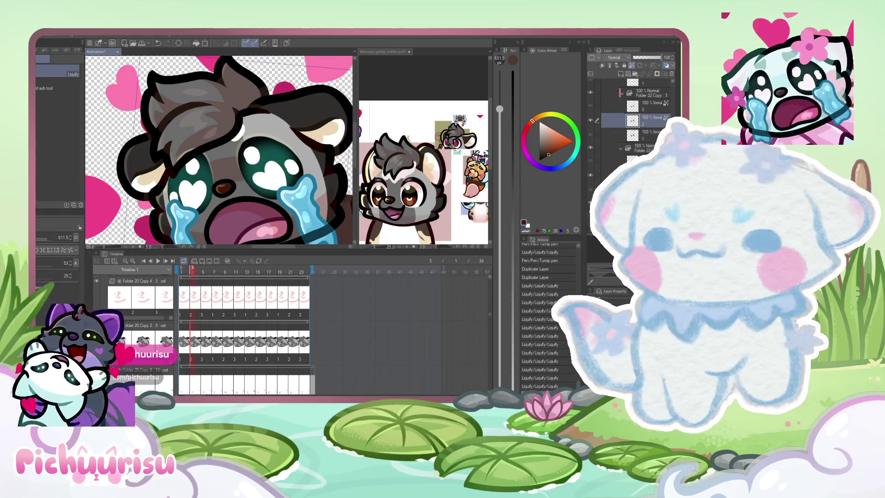
pyautogui.press('p')
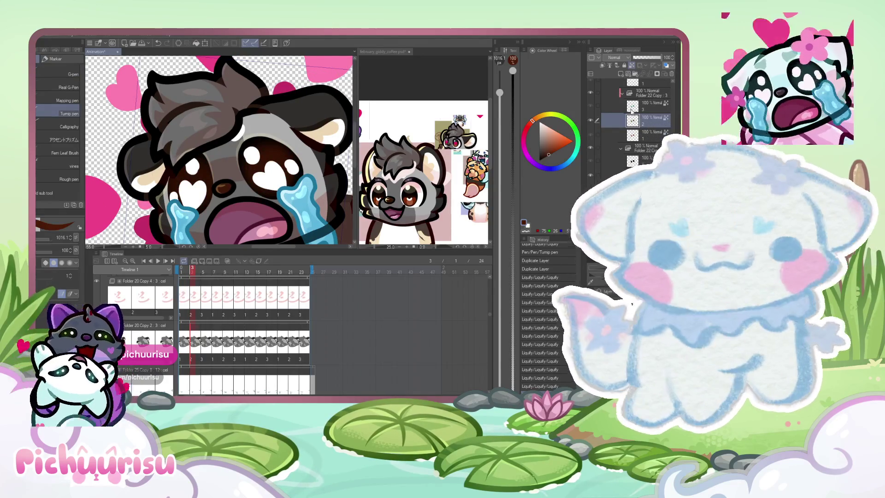
pyautogui.click(635, 104)
pyautogui.scroll(-5, 231, 183)
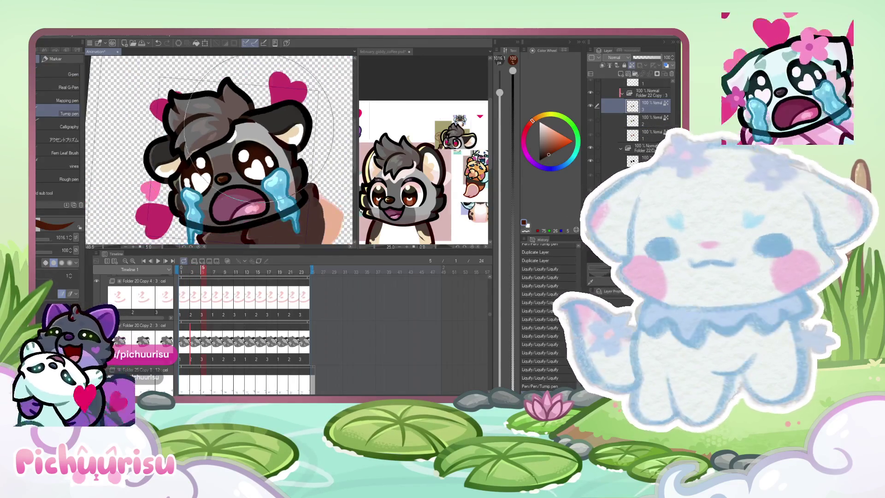
# Step: Preview the crying animation twice, stopping playback on frame 13
pyautogui.click(158, 262)
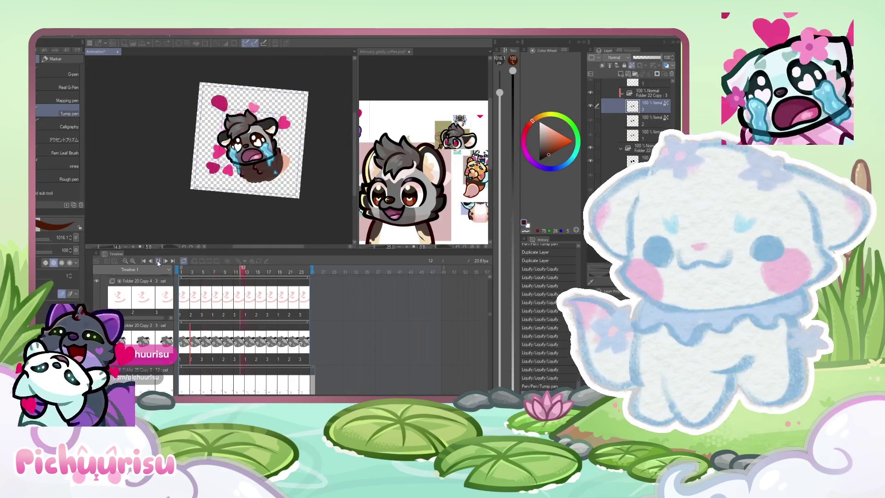
pyautogui.scroll(2, 265, 136)
pyautogui.scroll(2, 265, 135)
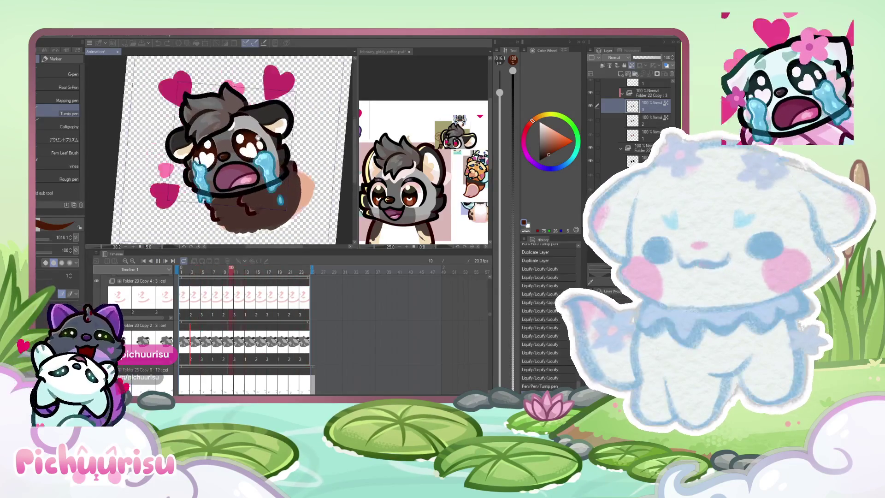
pyautogui.scroll(2, 256, 142)
pyautogui.scroll(2, 239, 153)
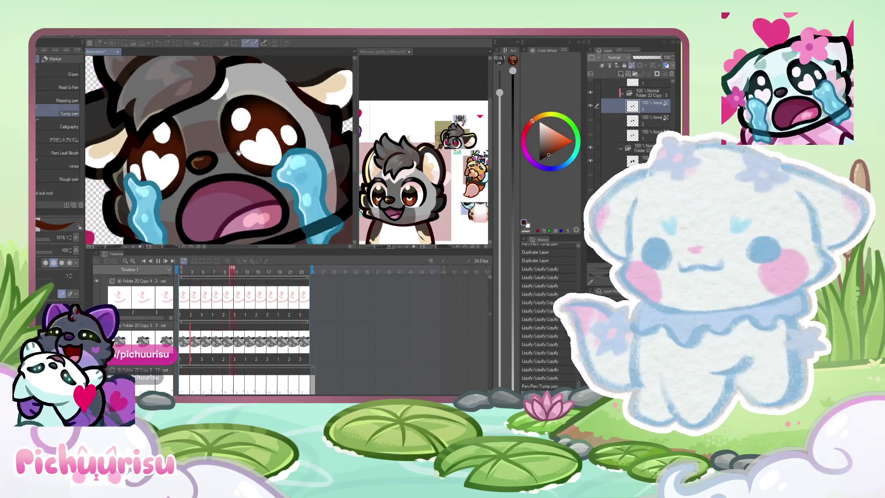
pyautogui.scroll(-2, 237, 153)
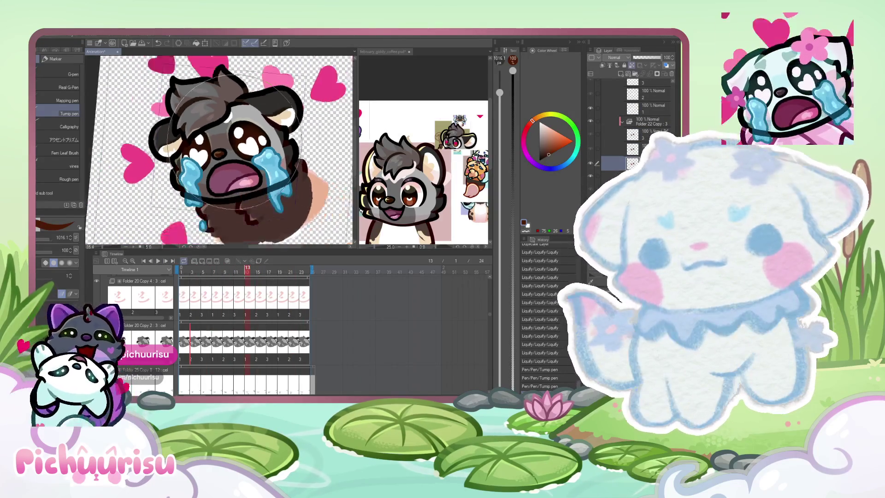
pyautogui.scroll(-2, 240, 142)
pyautogui.click(159, 264)
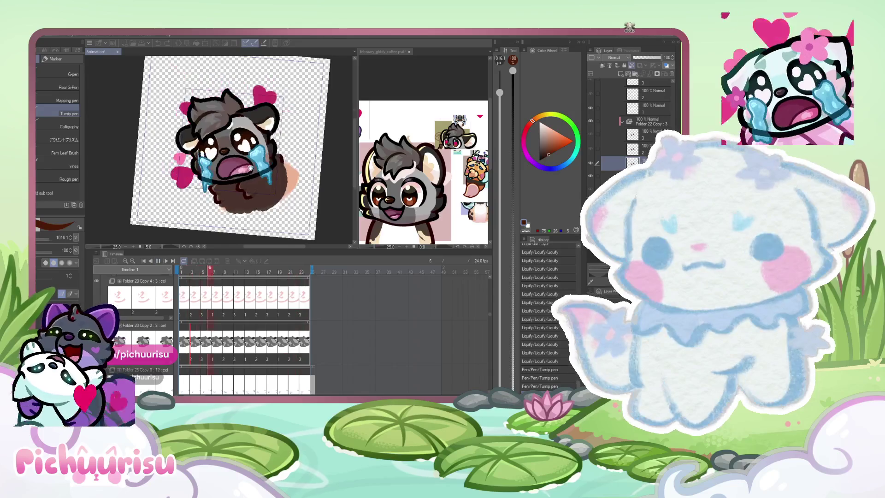
pyautogui.scroll(-2, 264, 155)
pyautogui.scroll(1, 265, 157)
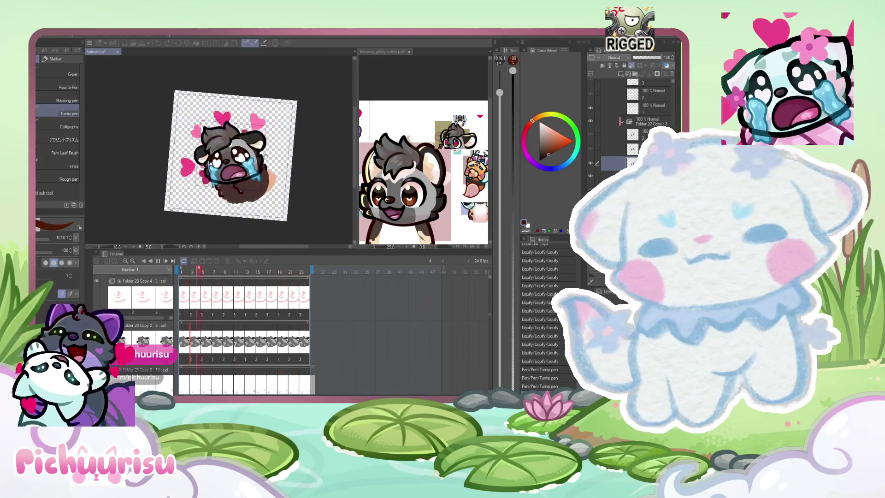
pyautogui.scroll(1, 265, 158)
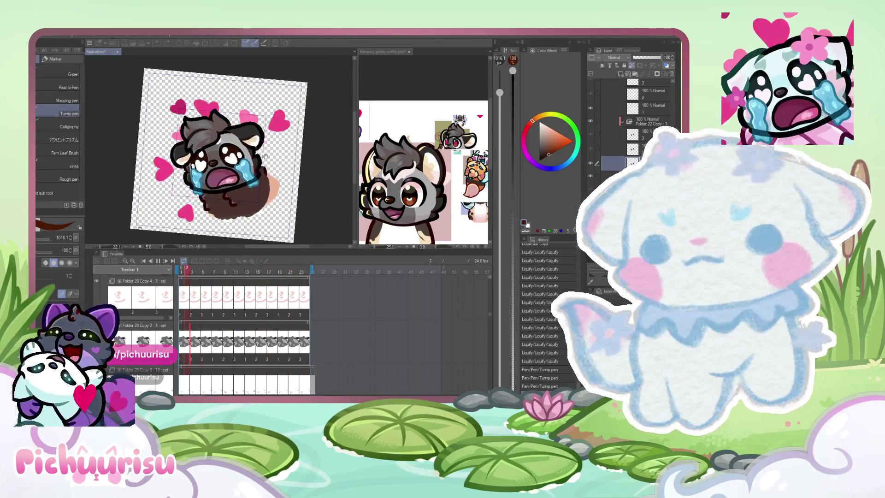
pyautogui.click(160, 260)
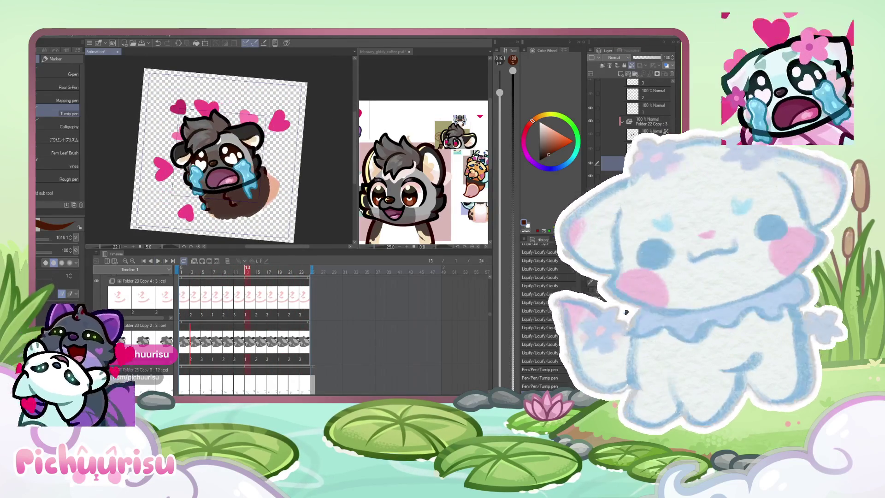
pyautogui.scroll(-2, 630, 103)
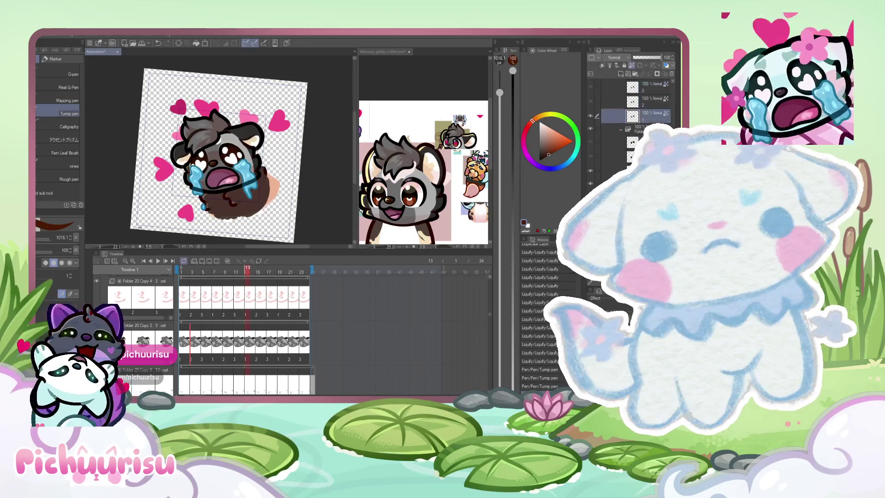
pyautogui.scroll(2, 630, 104)
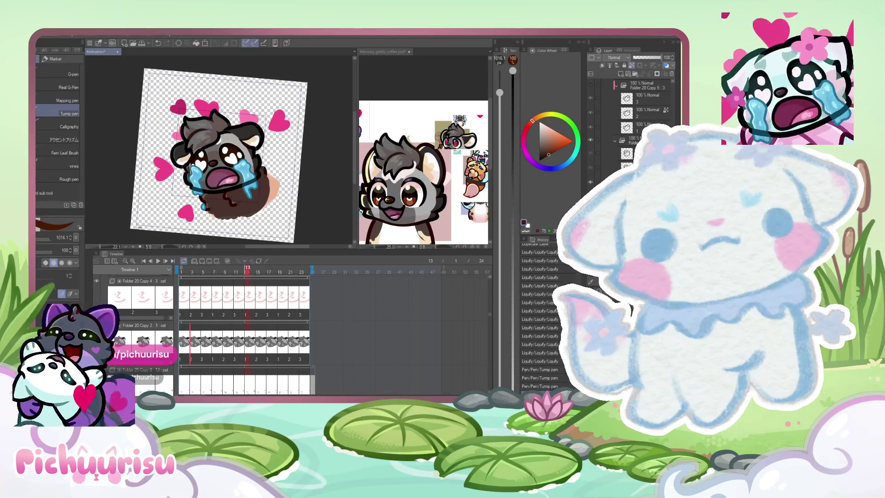
pyautogui.scroll(-1, 629, 104)
pyautogui.scroll(2, 629, 104)
pyautogui.scroll(-1, 629, 104)
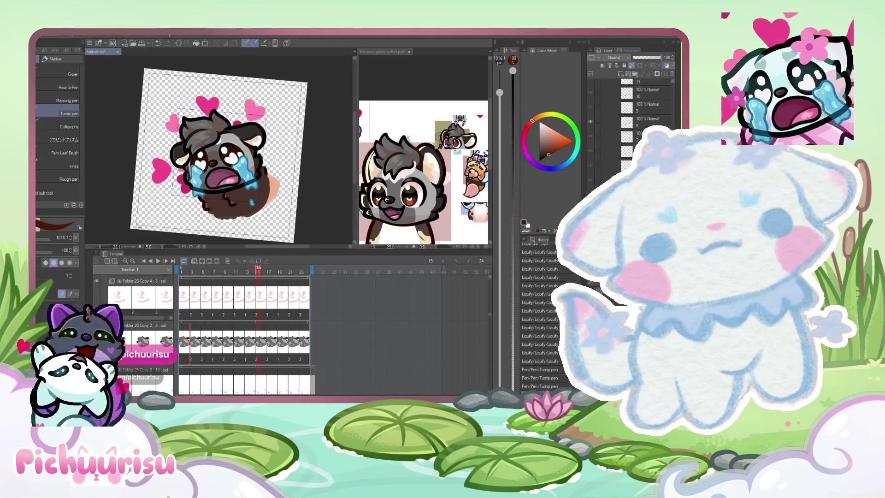
pyautogui.scroll(-1, 630, 103)
pyautogui.scroll(-1, 629, 103)
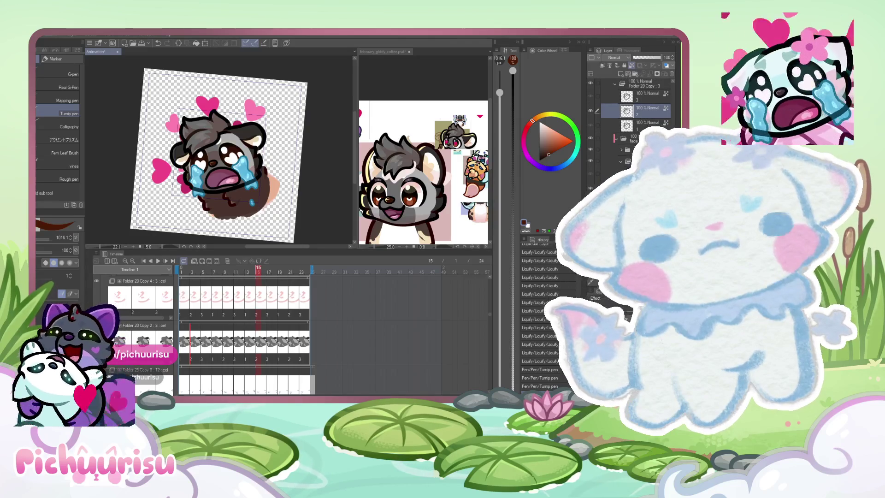
pyautogui.scroll(-2, 629, 104)
pyautogui.scroll(-2, 630, 104)
pyautogui.scroll(-1, 636, 104)
pyautogui.scroll(-1, 636, 104)
pyautogui.scroll(-1, 637, 105)
pyautogui.scroll(-1, 636, 104)
pyautogui.scroll(-1, 636, 105)
pyautogui.scroll(-1, 636, 104)
pyautogui.scroll(-1, 636, 104)
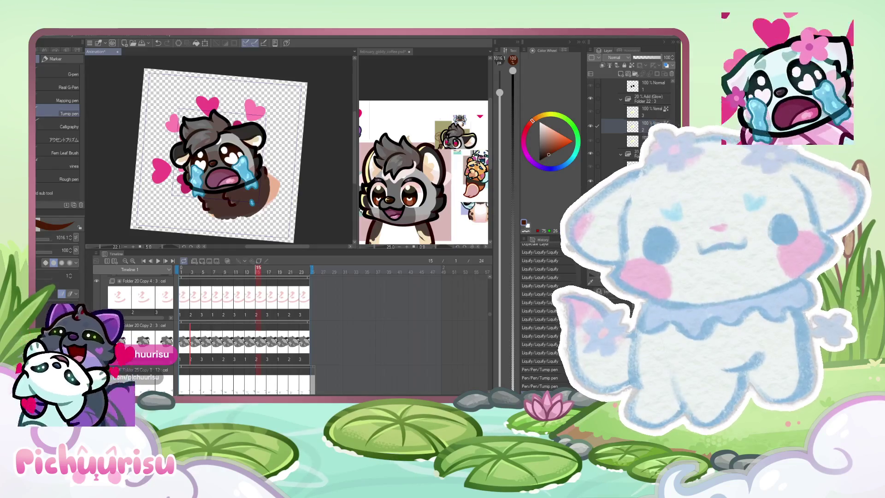
pyautogui.scroll(-1, 636, 103)
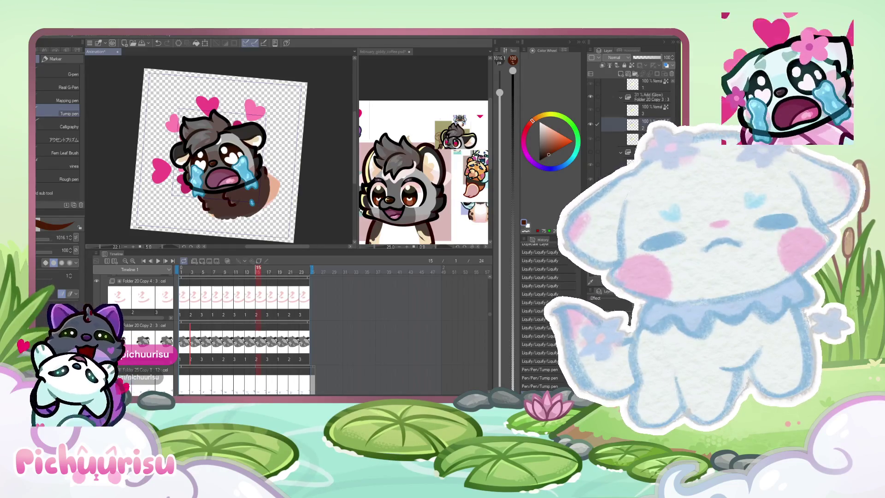
pyautogui.scroll(-1, 636, 103)
pyautogui.scroll(-1, 637, 103)
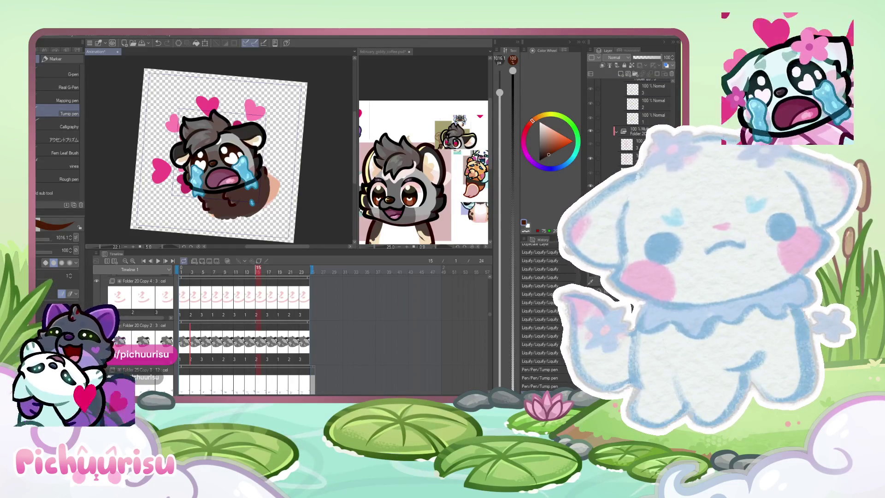
pyautogui.scroll(1, 222, 152)
pyautogui.scroll(1, 221, 152)
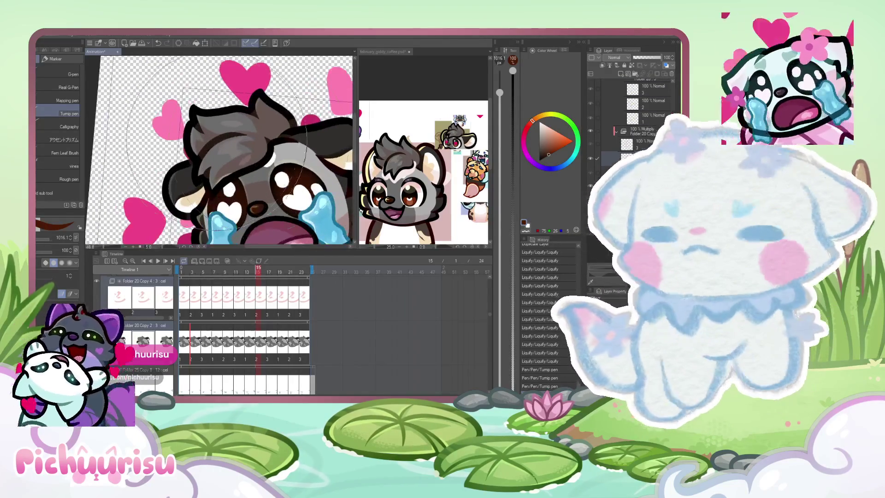
pyautogui.scroll(1, 222, 152)
# Step: Reshape the chibi's hair outline with Liquify and return to frame 13
pyautogui.moveTo(228, 149)
pyautogui.mouseDown()
pyautogui.moveTo(228, 162)
pyautogui.moveTo(211, 170)
pyautogui.moveTo(186, 117)
pyautogui.mouseUp()
pyautogui.press('j')
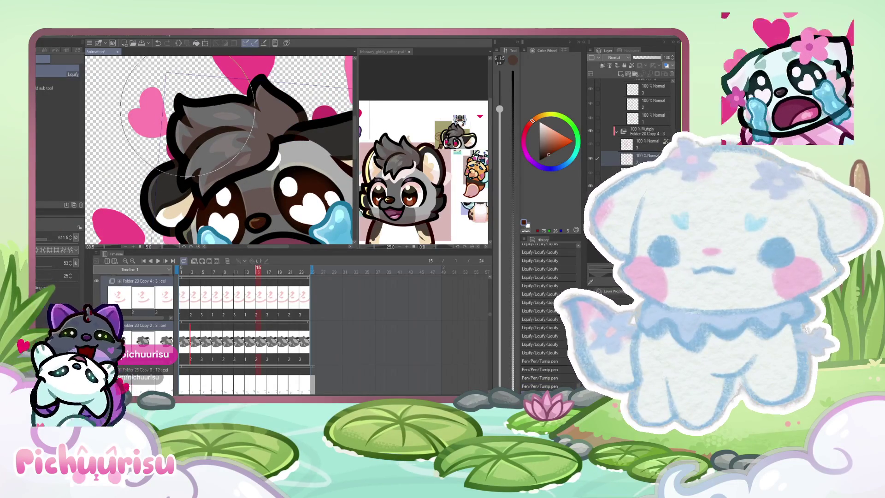
pyautogui.scroll(-5, 187, 122)
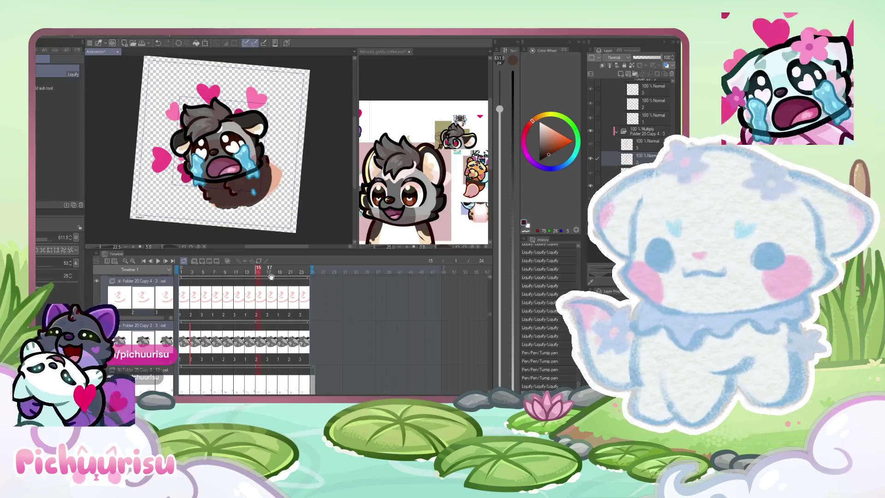
pyautogui.moveTo(258, 274)
pyautogui.mouseDown()
pyautogui.moveTo(247, 272)
pyautogui.moveTo(270, 272)
pyautogui.moveTo(258, 270)
pyautogui.moveTo(270, 263)
pyautogui.moveTo(297, 271)
pyautogui.mouseUp()
pyautogui.scroll(3, 219, 129)
pyautogui.scroll(3, 220, 129)
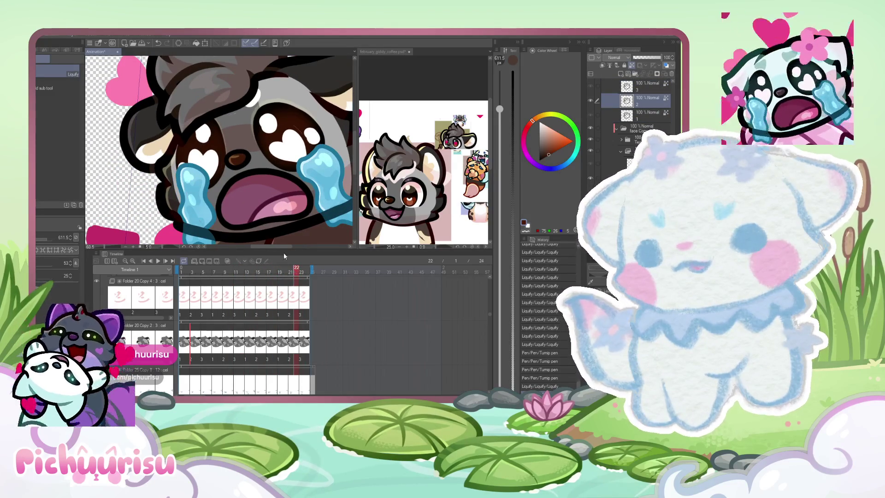
pyautogui.scroll(2, 222, 138)
pyautogui.scroll(2, 221, 139)
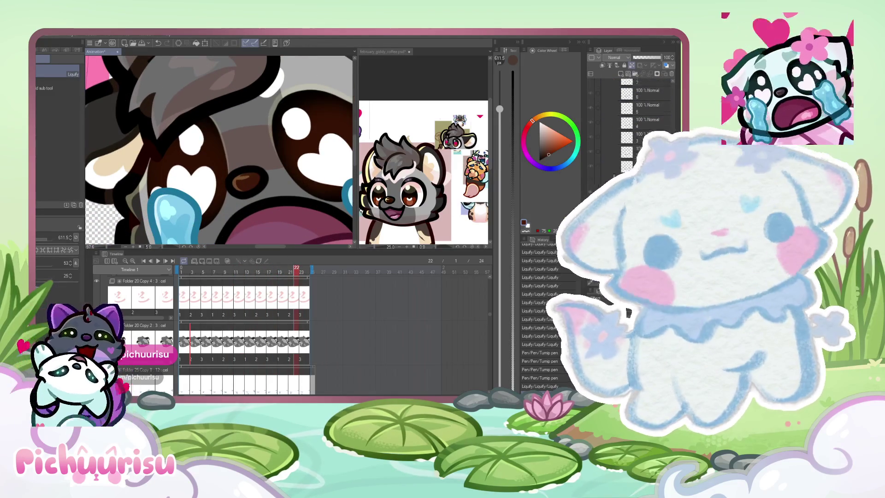
pyautogui.scroll(-5, 636, 111)
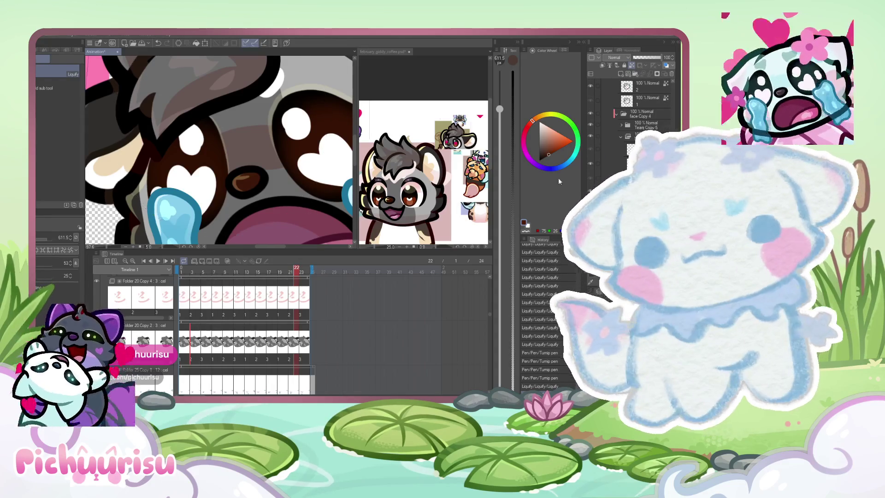
# Step: Push the linework beside the eye into shape and play the animation to review
pyautogui.moveTo(183, 143); pyautogui.dragTo(235, 166)
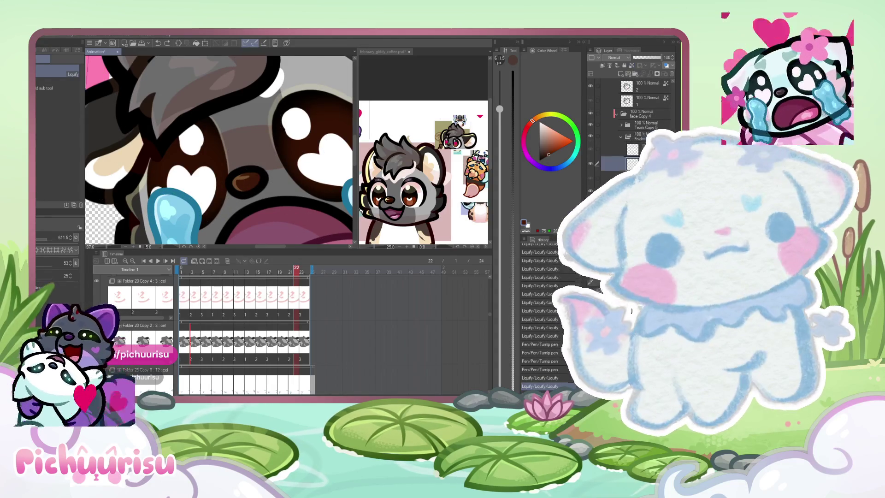
pyautogui.scroll(-3, 637, 111)
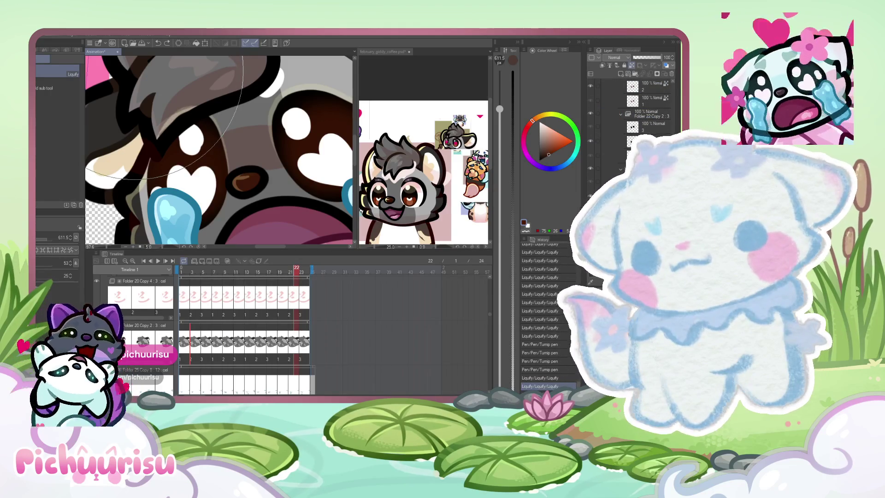
pyautogui.scroll(-3, 160, 84)
pyautogui.scroll(-2, 159, 83)
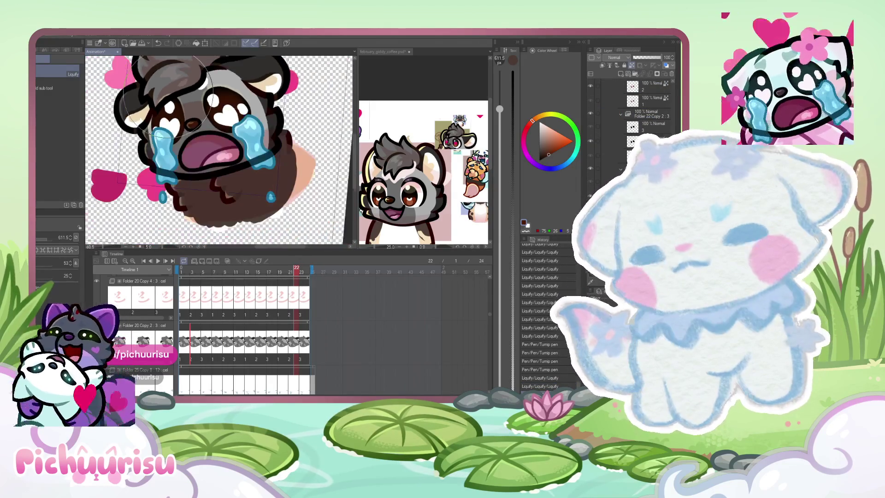
pyautogui.click(158, 261)
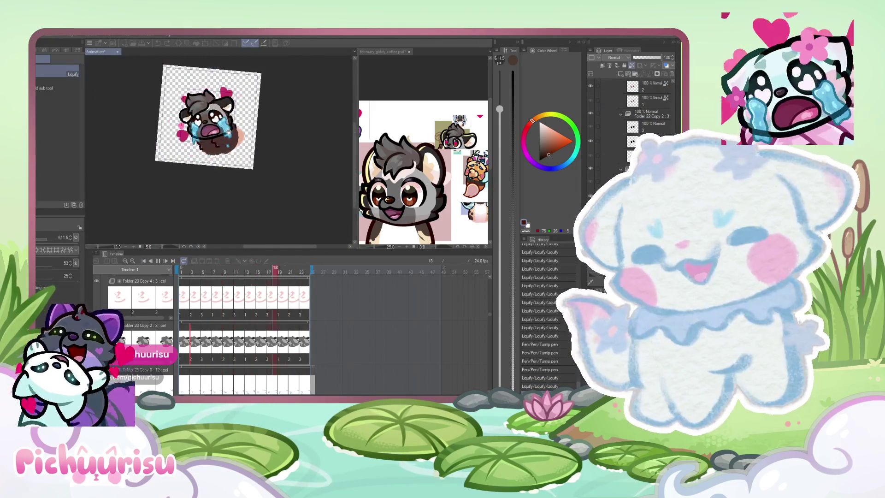
pyautogui.scroll(-2, 227, 131)
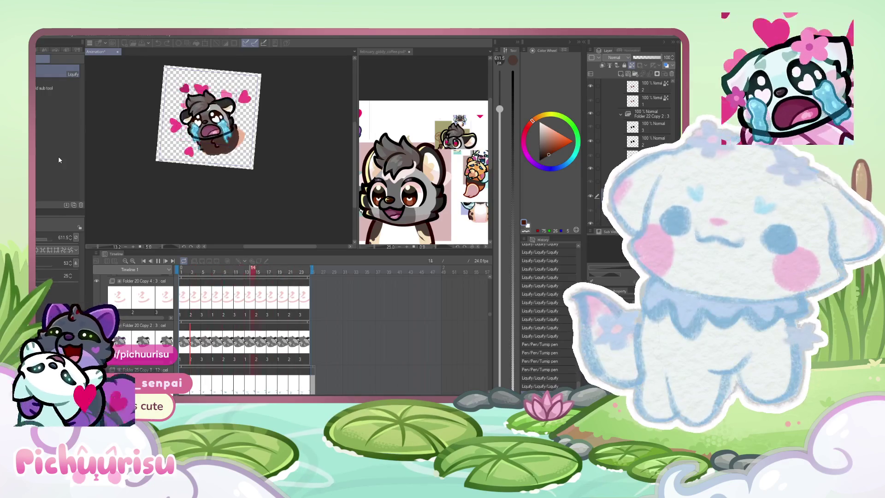
pyautogui.scroll(5, 209, 126)
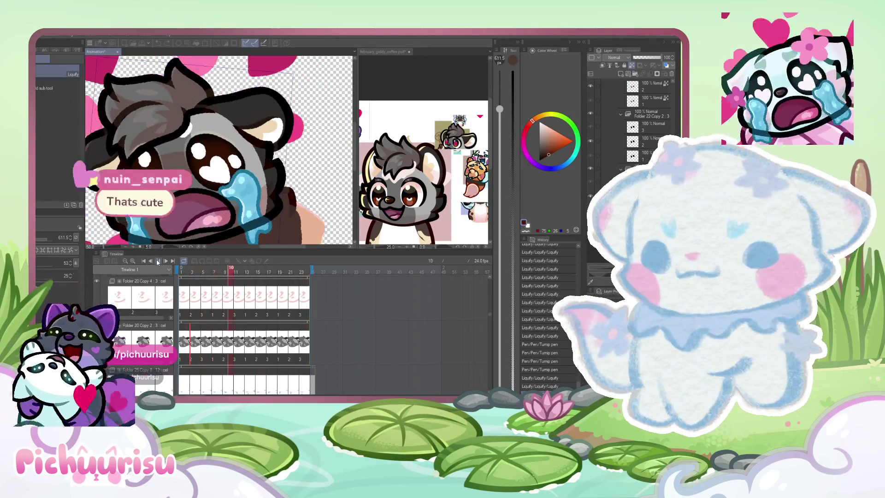
pyautogui.scroll(-3, 172, 151)
pyautogui.scroll(-2, 172, 158)
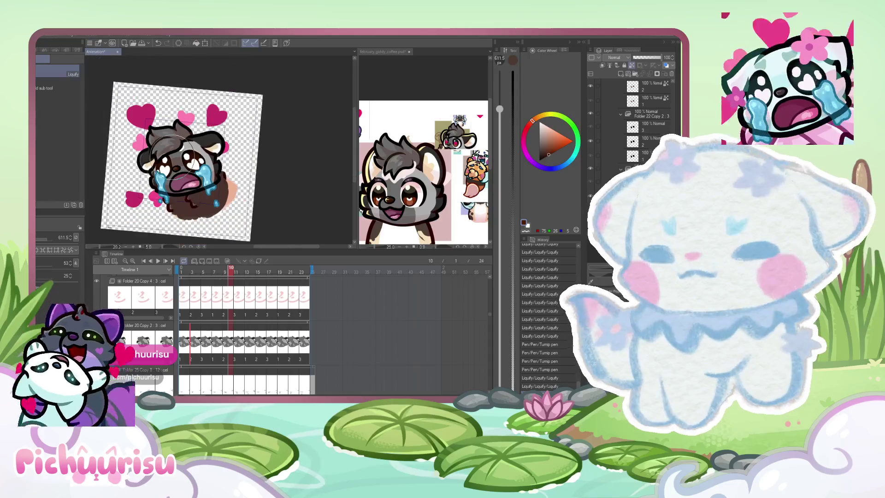
pyautogui.scroll(3, 205, 174)
pyautogui.scroll(3, 205, 173)
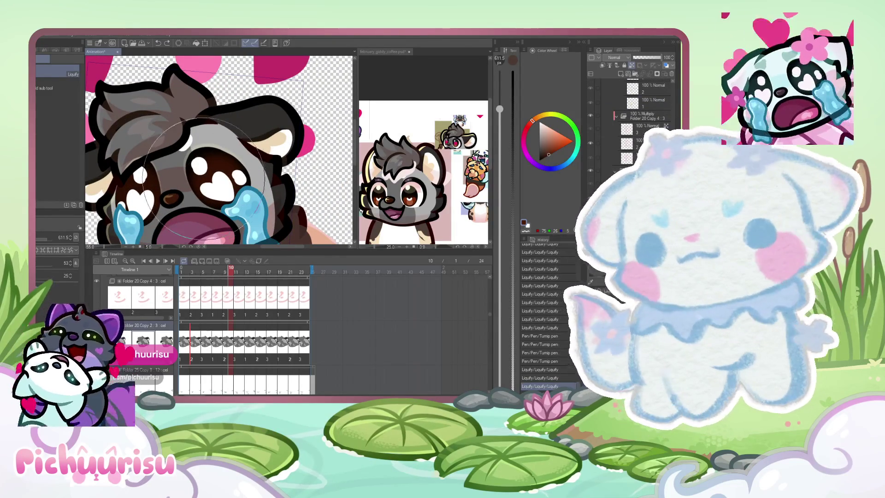
# Step: Smooth the face linework, scrub back to an earlier frame and play the animation
pyautogui.moveTo(201, 173); pyautogui.dragTo(207, 183)
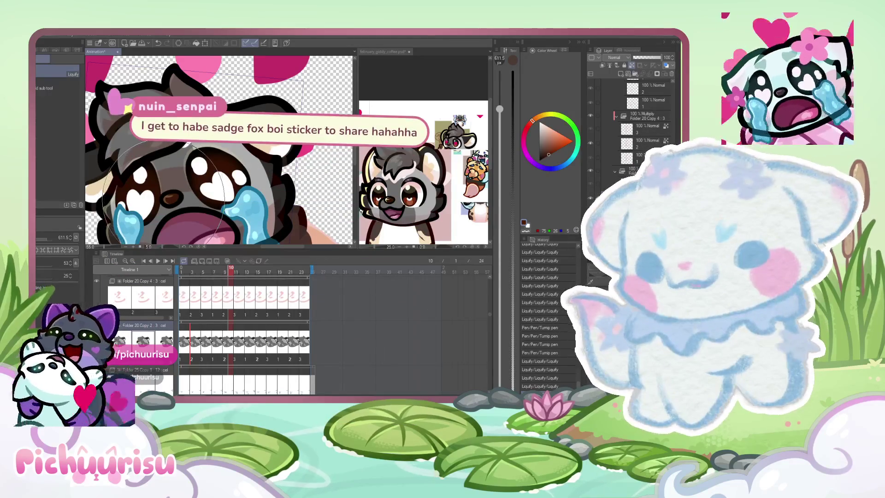
pyautogui.scroll(-2, 166, 201)
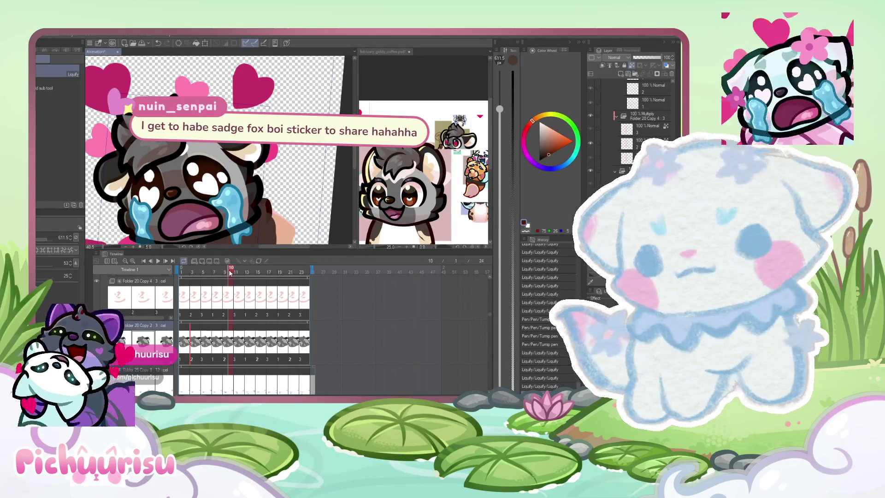
pyautogui.moveTo(230, 272); pyautogui.dragTo(241, 272)
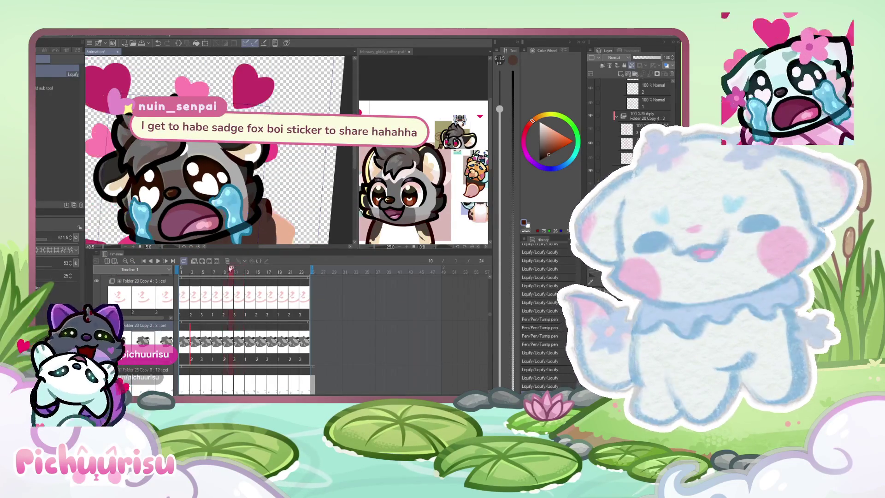
pyautogui.moveTo(242, 268)
pyautogui.mouseDown()
pyautogui.moveTo(219, 263)
pyautogui.moveTo(239, 251)
pyautogui.mouseUp()
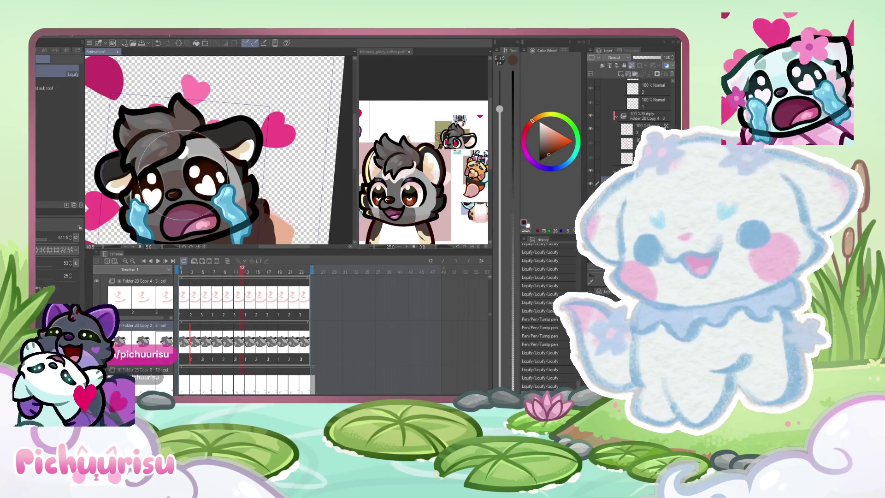
pyautogui.scroll(-2, 177, 186)
pyautogui.scroll(3, 178, 186)
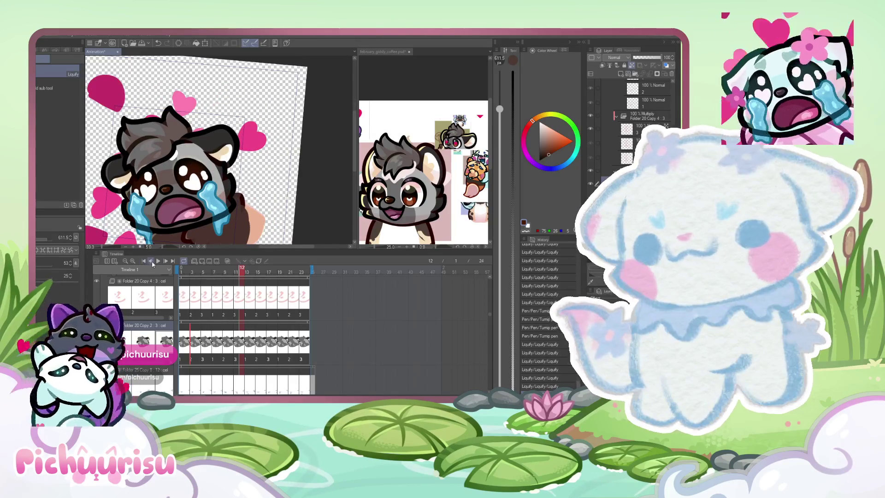
pyautogui.click(159, 261)
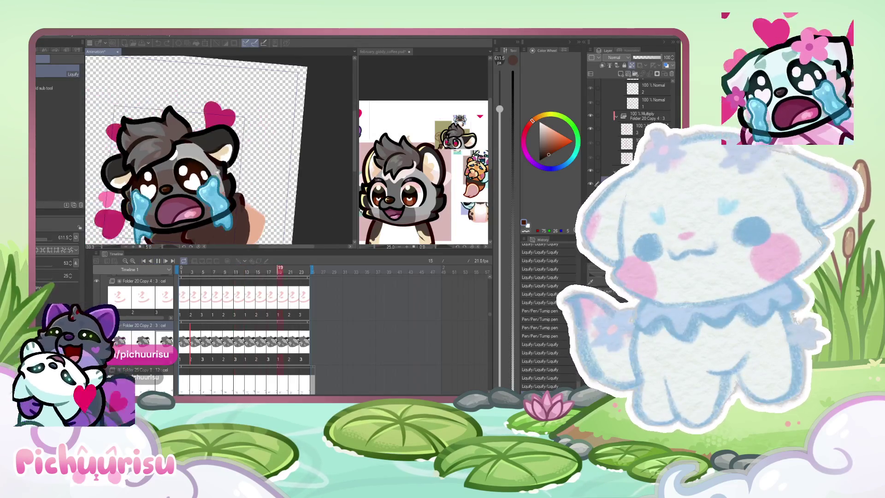
pyautogui.scroll(-4, 207, 166)
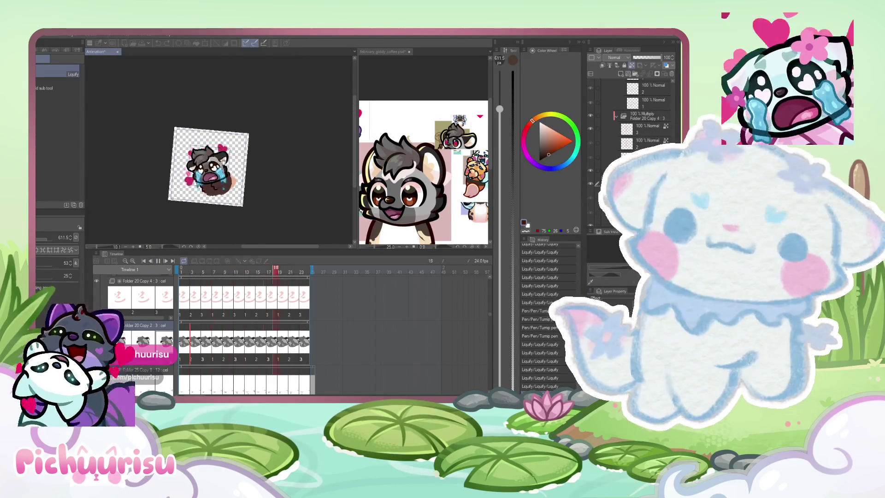
pyautogui.scroll(1, 208, 166)
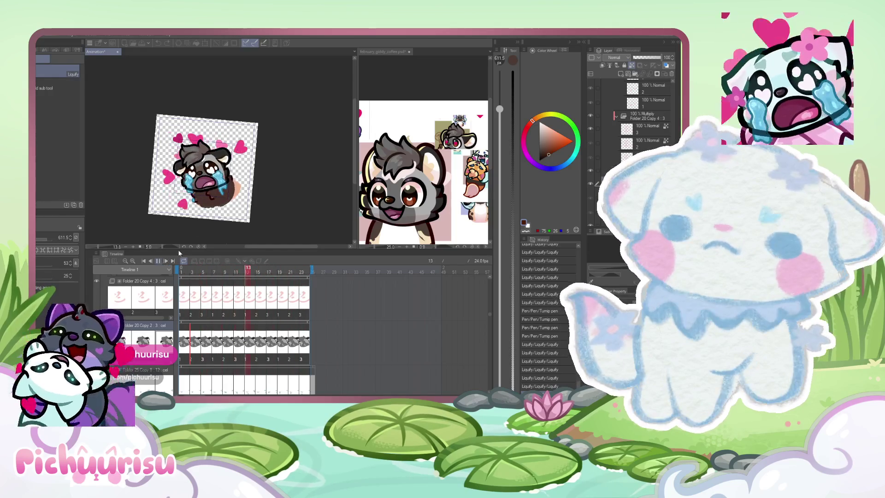
# Step: Stop the animation playback on frame 14
pyautogui.click(164, 261)
pyautogui.scroll(-3, 250, 334)
pyautogui.scroll(-2, 249, 334)
pyautogui.scroll(-2, 249, 334)
pyautogui.scroll(-2, 250, 334)
pyautogui.scroll(-2, 250, 335)
pyautogui.scroll(-2, 249, 334)
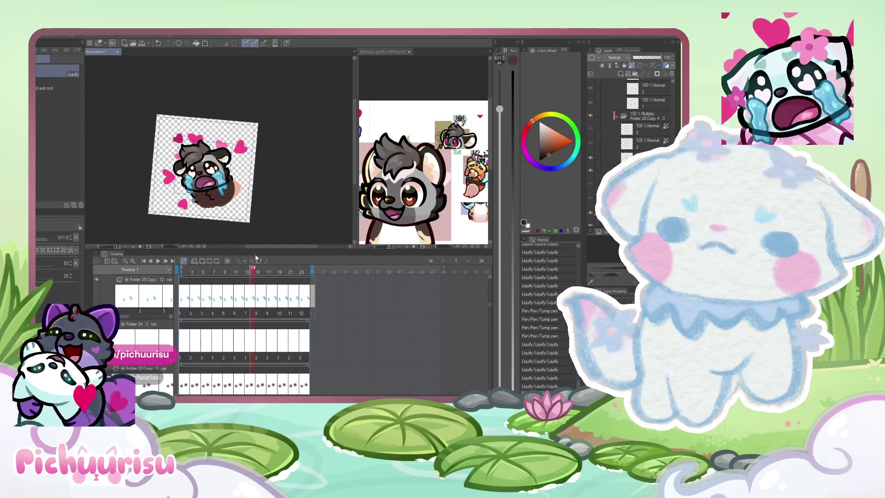
pyautogui.scroll(3, 169, 139)
pyautogui.scroll(3, 169, 139)
pyautogui.scroll(3, 170, 139)
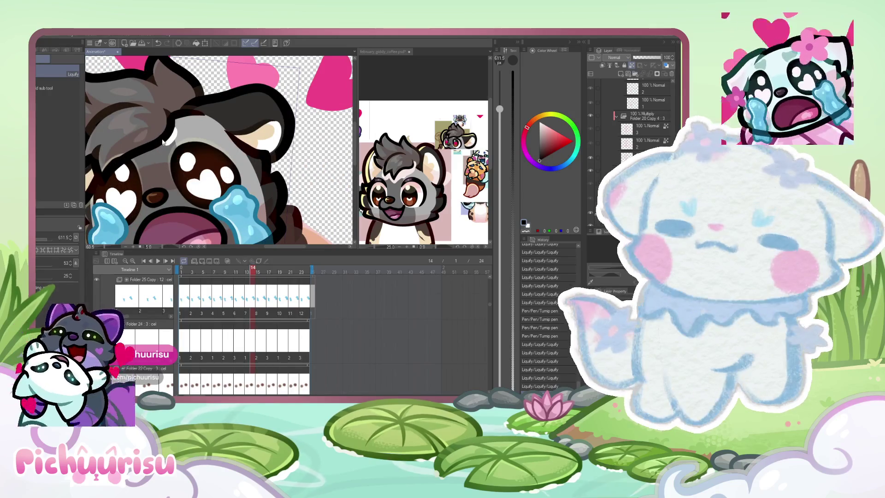
pyautogui.scroll(2, 170, 139)
pyautogui.scroll(2, 172, 131)
pyautogui.scroll(2, 196, 329)
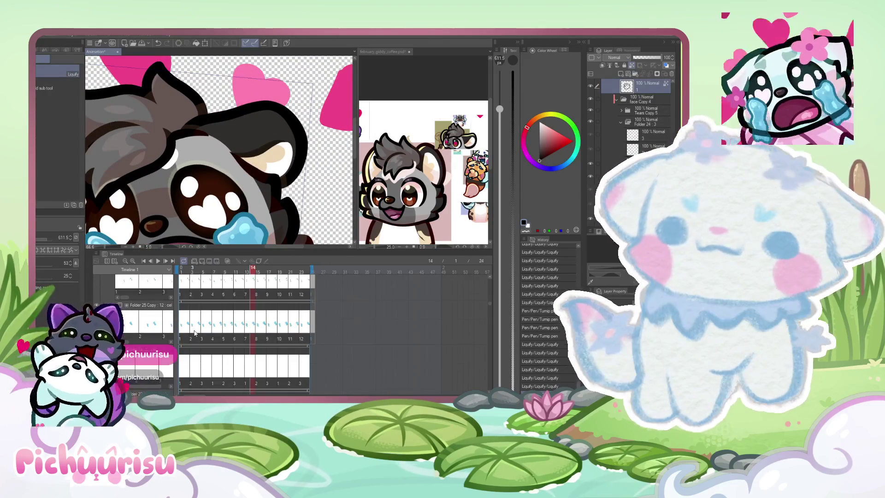
pyautogui.scroll(2, 196, 329)
pyautogui.scroll(2, 196, 329)
pyautogui.scroll(2, 196, 329)
pyautogui.scroll(2, 196, 329)
pyautogui.scroll(1, 196, 330)
pyautogui.scroll(-2, 634, 110)
pyautogui.scroll(-1, 634, 110)
# Step: Select the Folder 20 Copy 3 folder and move a layer lower in the stack
pyautogui.click(636, 120)
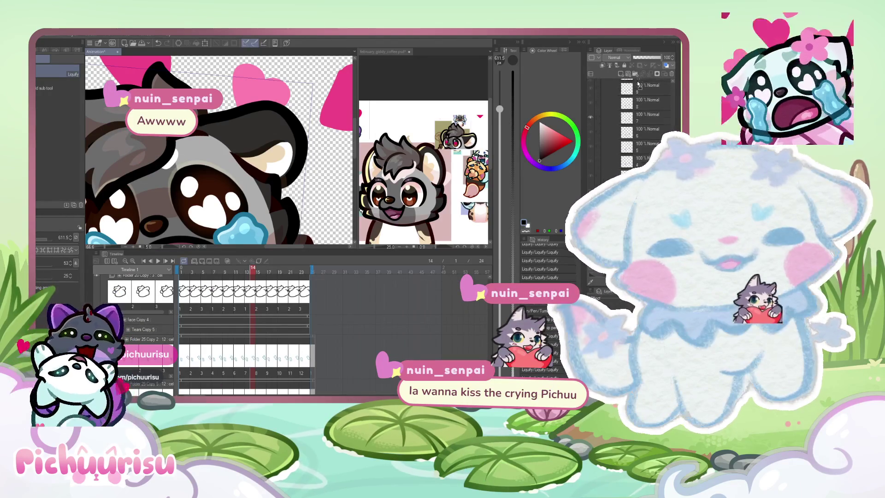
pyautogui.moveTo(637, 84); pyautogui.dragTo(632, 116)
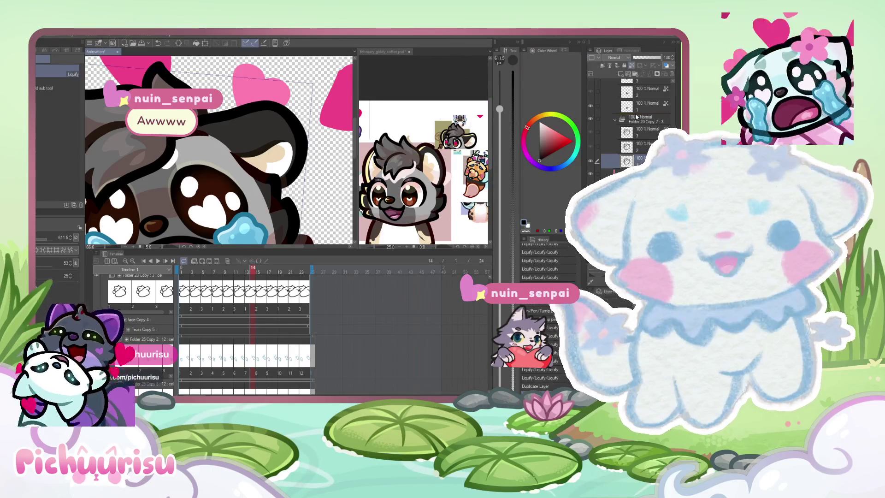
pyautogui.click(643, 120)
# Step: Step through later frames deleting their drawings, ending on frame 19
pyautogui.press('Right')
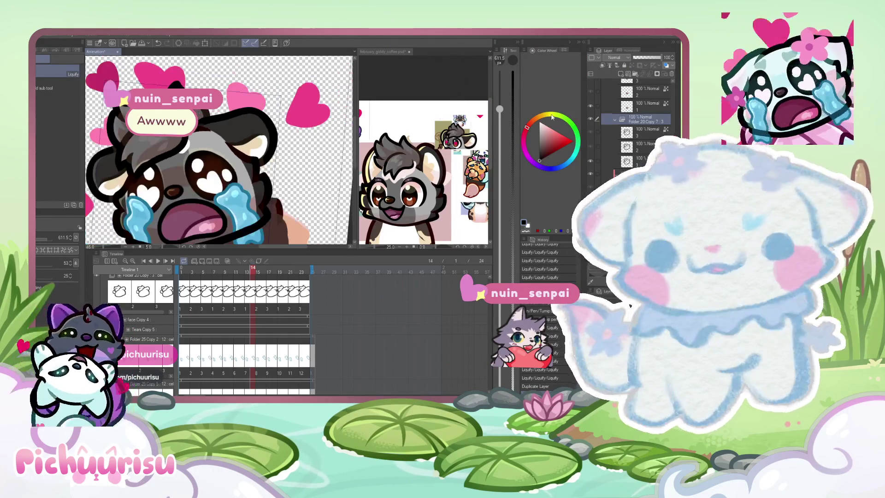
pyautogui.press('Right')
pyautogui.press('Right')
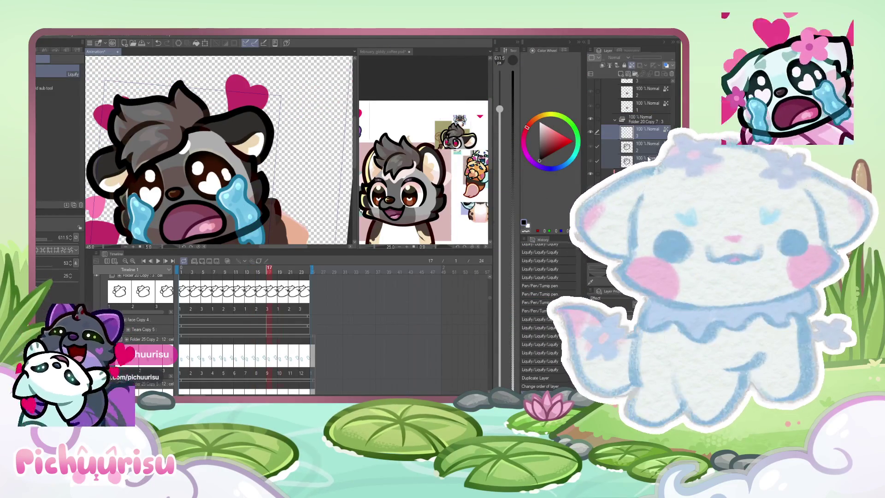
pyautogui.press('Right')
pyautogui.press('Right')
pyautogui.press('Delete')
pyautogui.press('Right')
pyautogui.press('Right')
pyautogui.press('Delete')
pyautogui.press('Right')
pyautogui.press('Right')
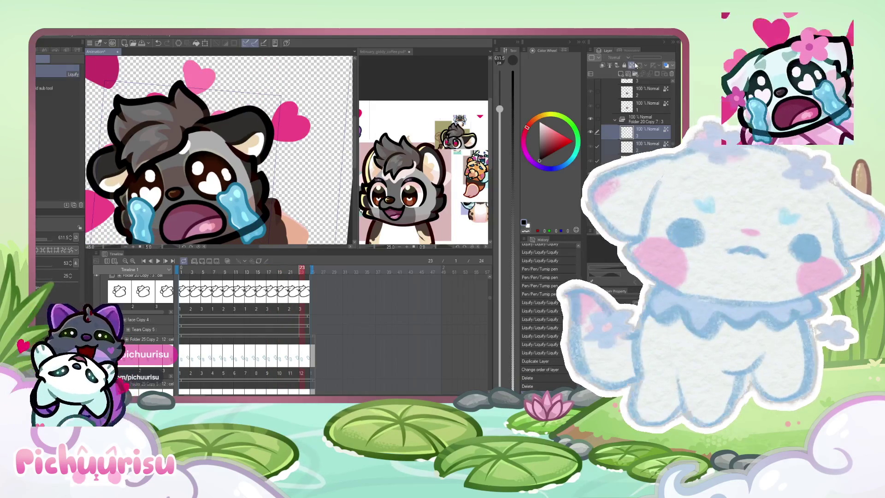
pyautogui.press('Left')
pyautogui.press('Left')
pyautogui.press('Left')
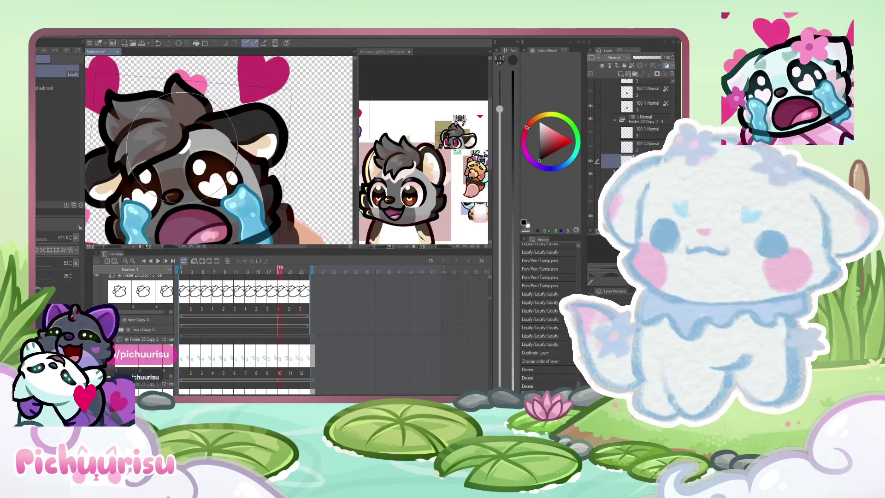
pyautogui.press('Delete')
pyautogui.press('p')
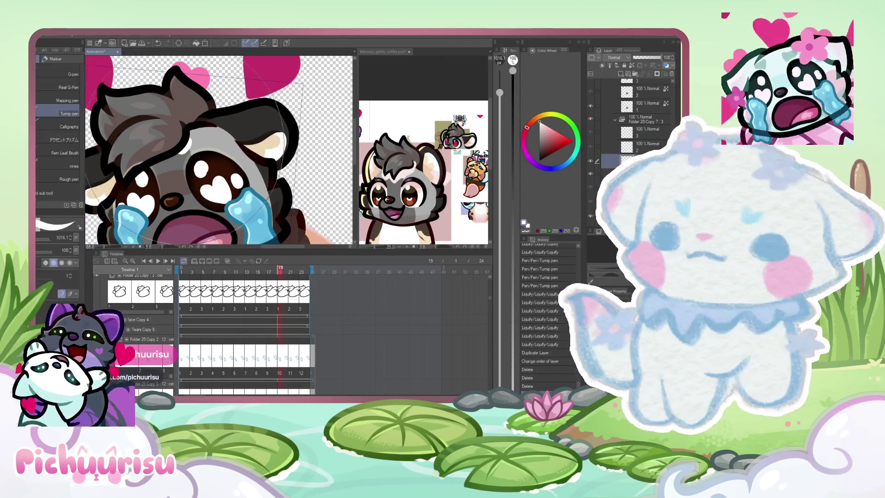
# Step: With transparency locked, dot white highlights onto the eye and start resizing them
pyautogui.hotkey('ctrl', '+')
pyautogui.hotkey('ctrl', '+')
pyautogui.press('[')
pyautogui.press('[')
pyautogui.press('[')
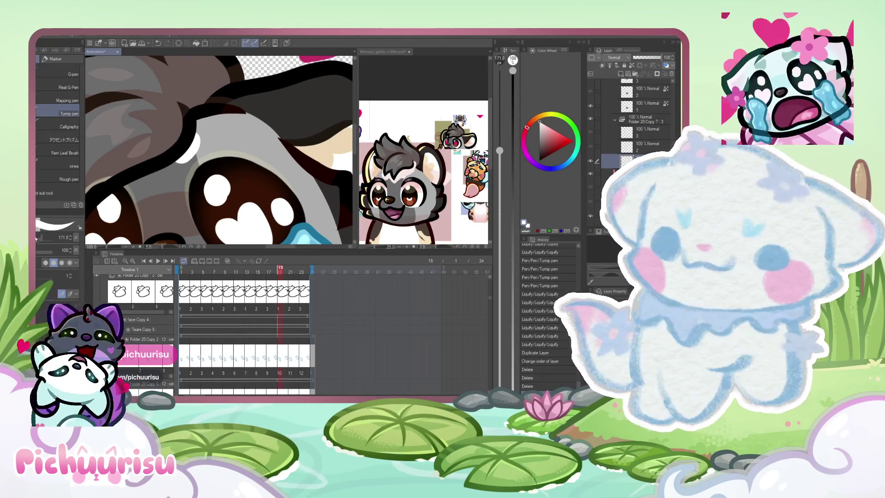
pyautogui.hotkey('ctrl', 'l')
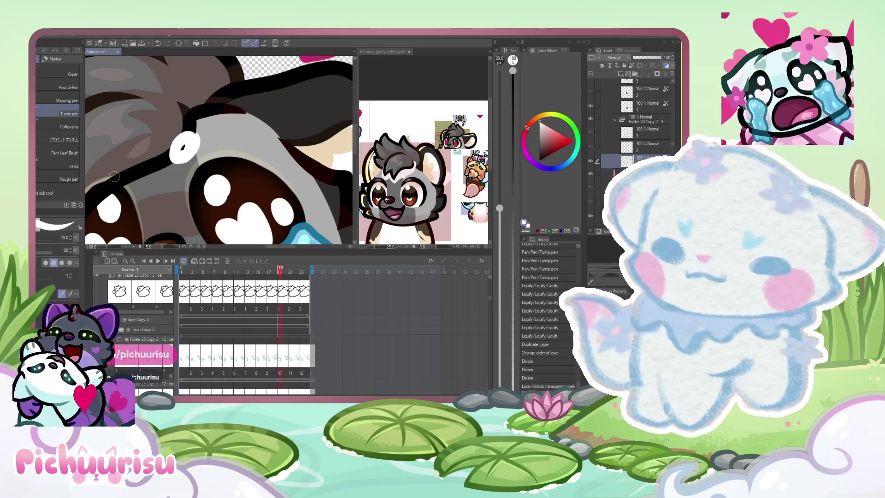
pyautogui.click(184, 147)
pyautogui.press(']')
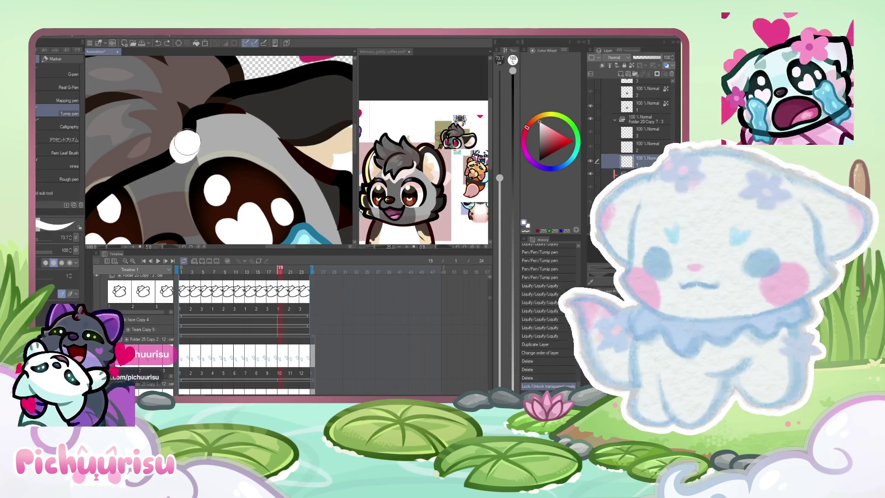
pyautogui.click(108, 161)
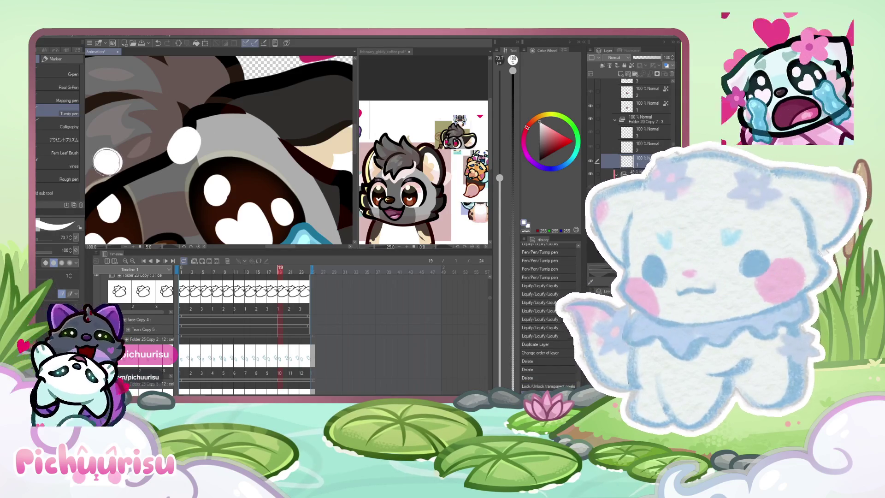
pyautogui.scroll(-2, 107, 161)
pyautogui.scroll(-3, 118, 156)
pyautogui.scroll(1, 132, 149)
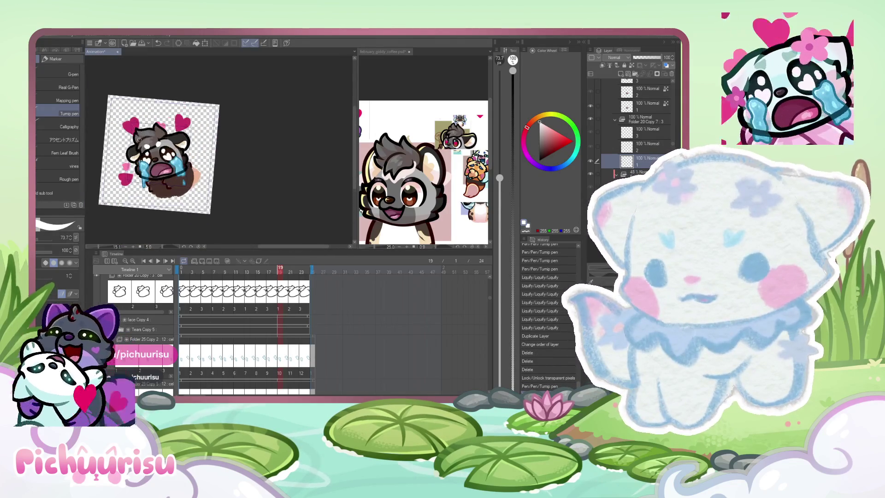
pyautogui.scroll(2, 144, 143)
pyautogui.scroll(2, 144, 143)
pyautogui.scroll(2, 145, 144)
pyautogui.hotkey('ctrl', 't')
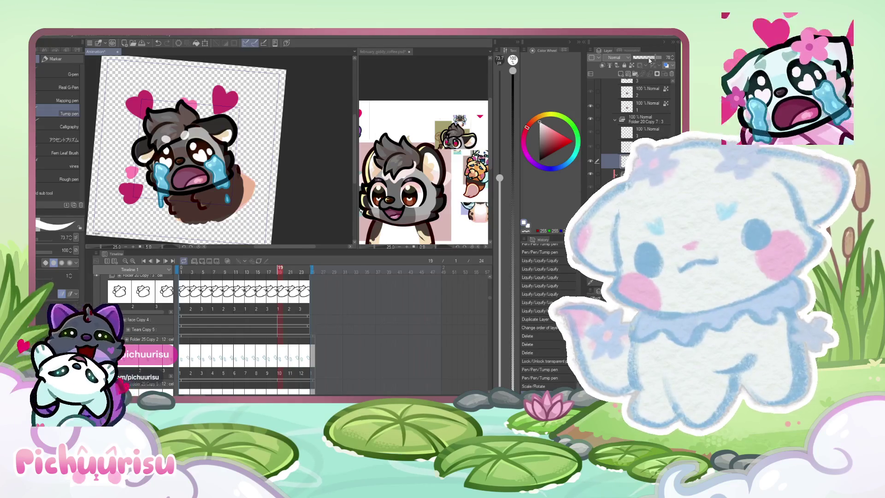
pyautogui.scroll(2, 184, 134)
pyautogui.scroll(2, 201, 137)
pyautogui.scroll(2, 217, 141)
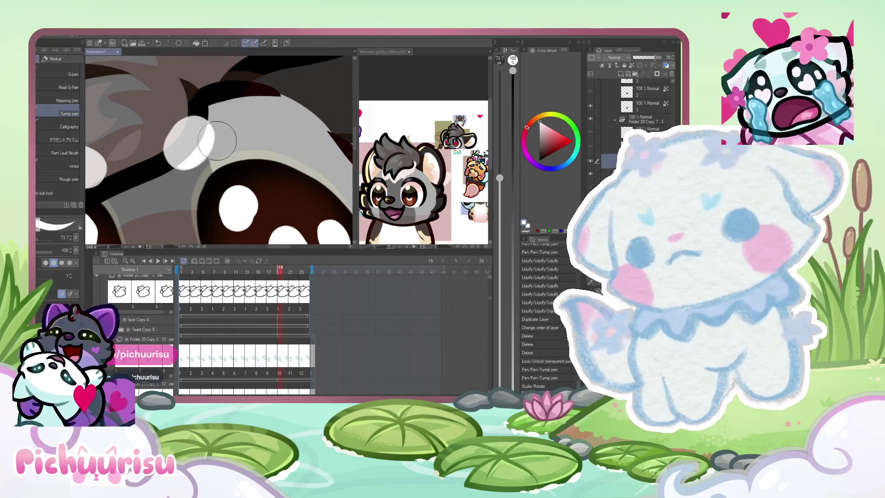
pyautogui.scroll(-3, 217, 140)
pyautogui.scroll(1, 214, 141)
pyautogui.scroll(-1, 213, 142)
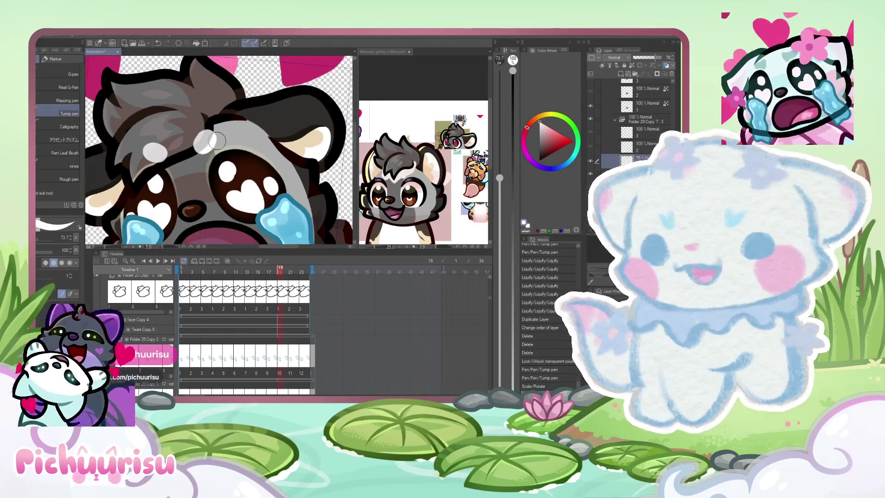
pyautogui.scroll(1, 205, 142)
pyautogui.scroll(1, 200, 143)
pyautogui.scroll(1, 195, 144)
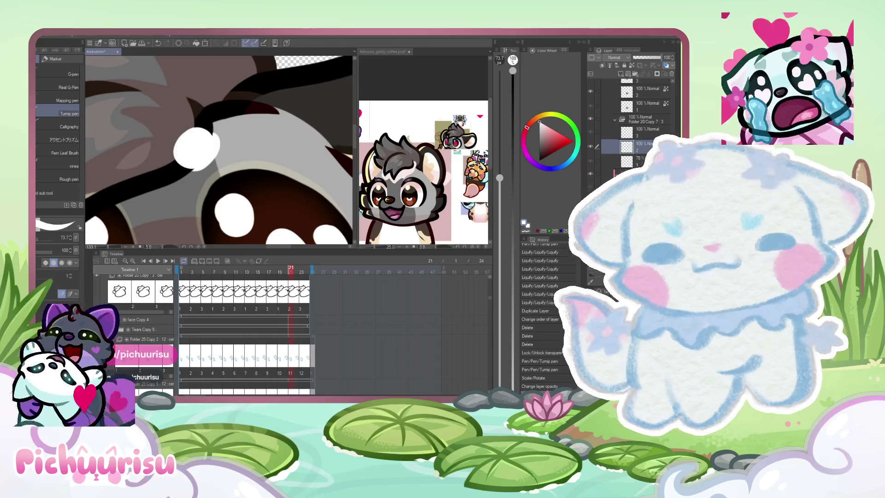
# Step: Undo the layer opacity change and lower the highlight folder's opacity instead
pyautogui.hotkey('ctrl', 'z')
pyautogui.click(644, 120)
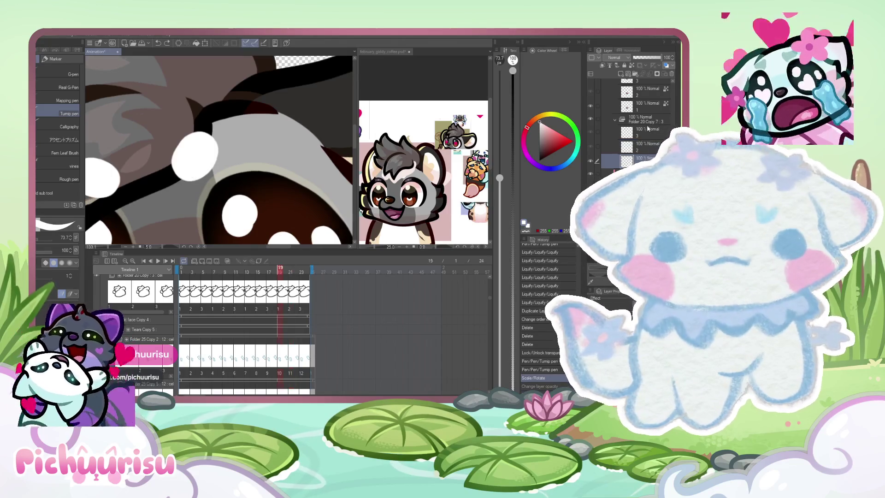
pyautogui.moveTo(667, 57); pyautogui.dragTo(653, 54)
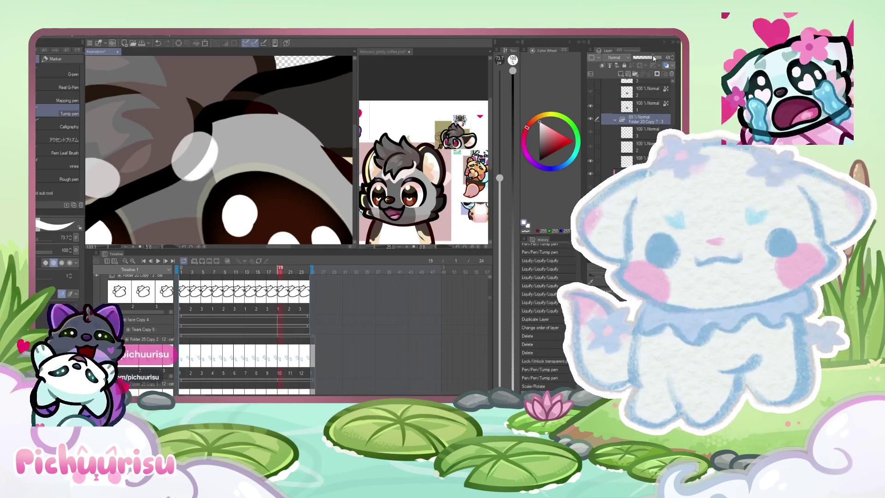
pyautogui.click(649, 146)
pyautogui.scroll(2, 193, 142)
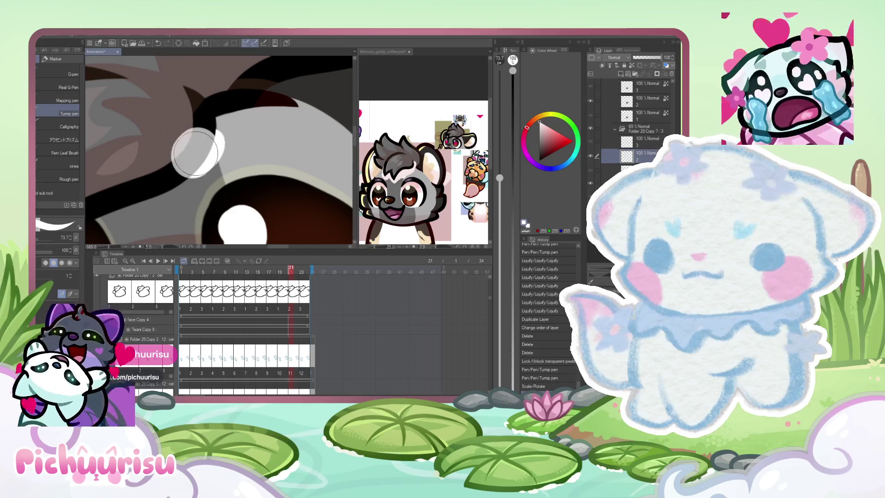
pyautogui.scroll(1, 201, 154)
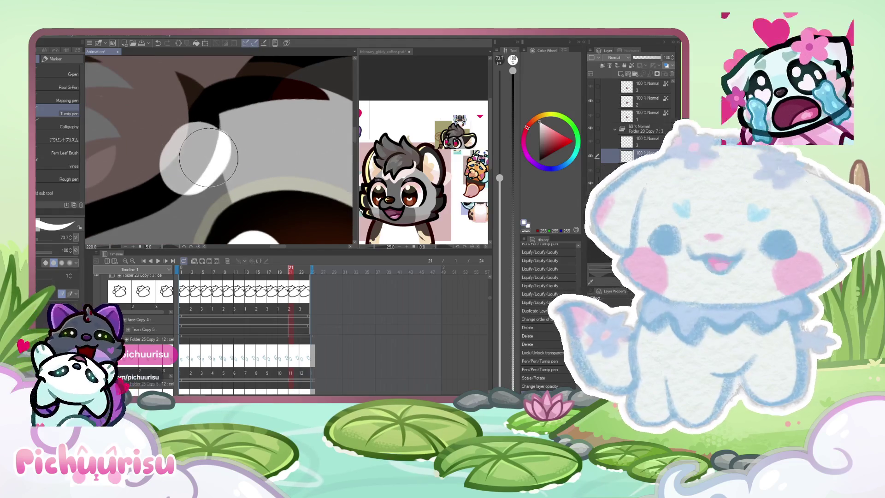
# Step: Extend the eye highlight with soft light strokes and advance a frame
pyautogui.hotkey('ctrl', 'z')
pyautogui.press('[')
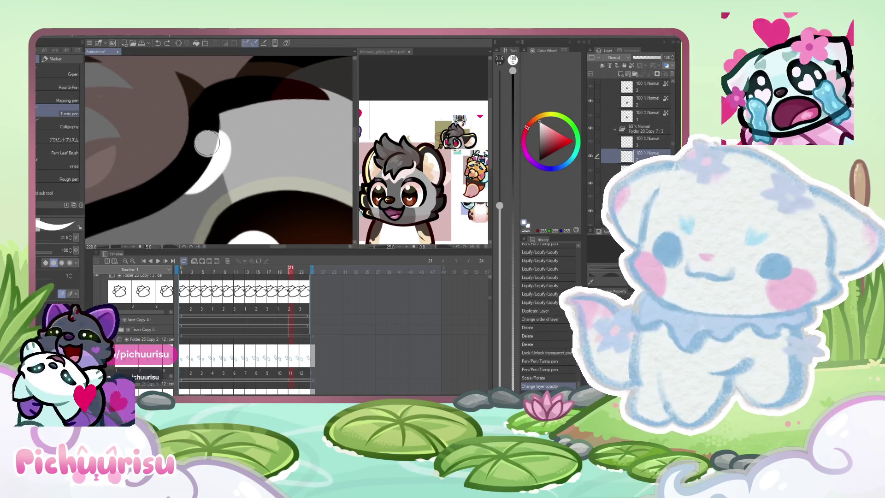
pyautogui.moveTo(211, 142)
pyautogui.mouseDown()
pyautogui.moveTo(186, 177)
pyautogui.moveTo(187, 156)
pyautogui.mouseUp()
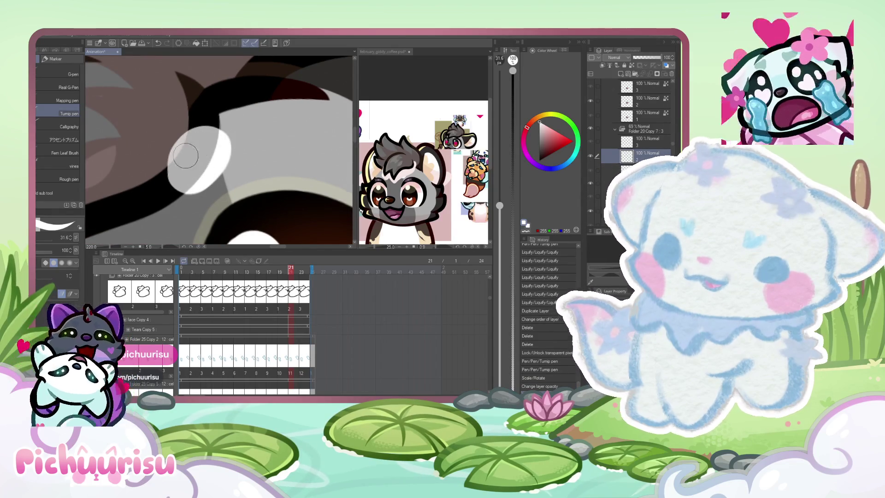
pyautogui.scroll(-2, 177, 162)
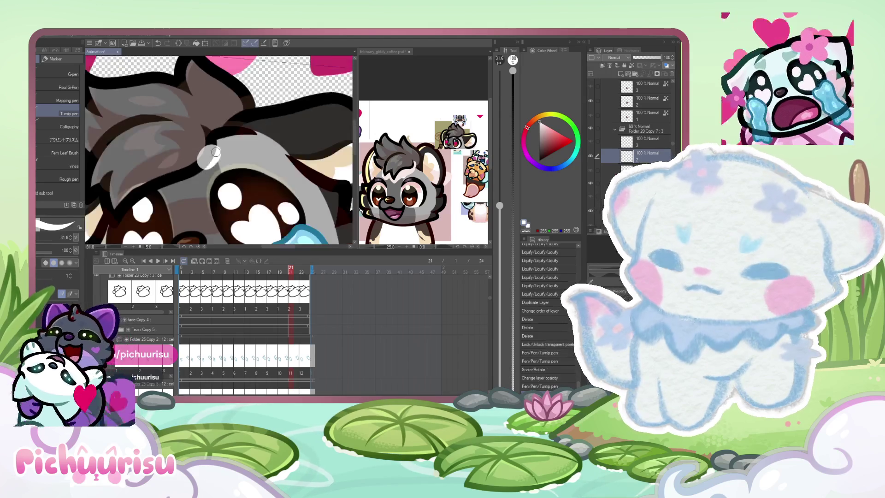
pyautogui.scroll(-1, 166, 162)
pyautogui.scroll(2, 166, 161)
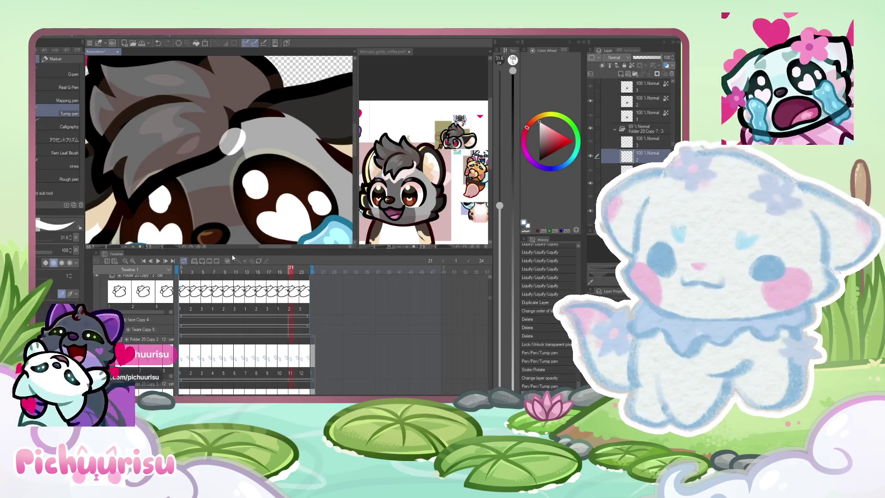
pyautogui.scroll(1, 156, 173)
pyautogui.scroll(1, 156, 174)
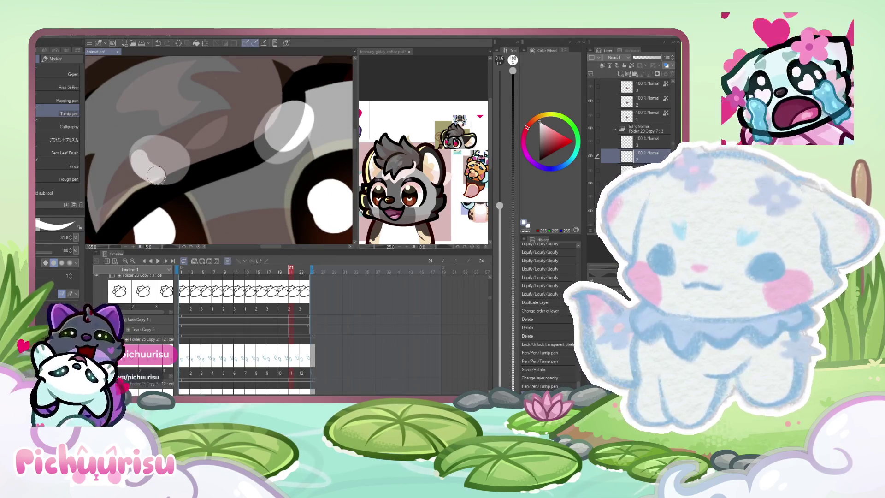
pyautogui.moveTo(179, 167); pyautogui.dragTo(156, 145)
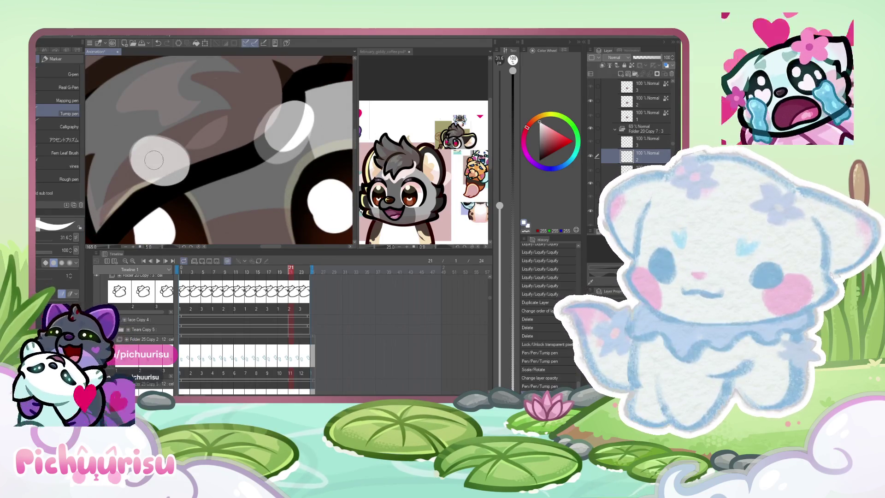
pyautogui.press('Right')
pyautogui.press('Right')
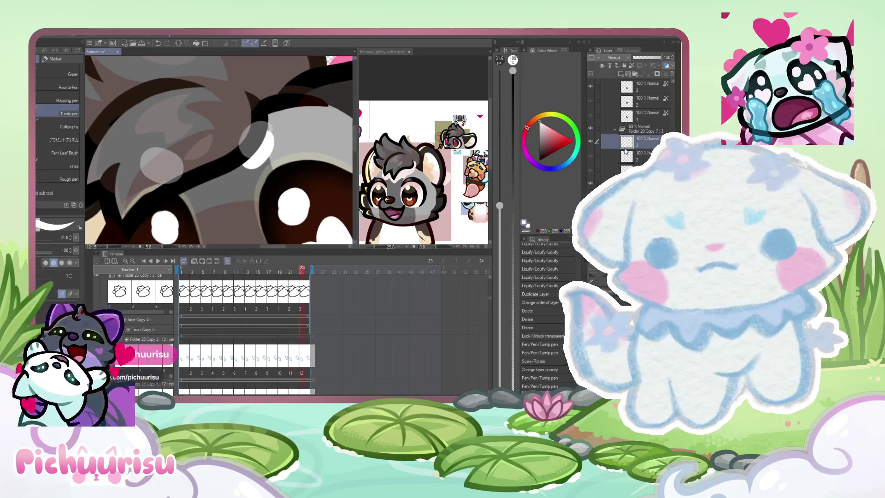
pyautogui.scroll(1, 242, 160)
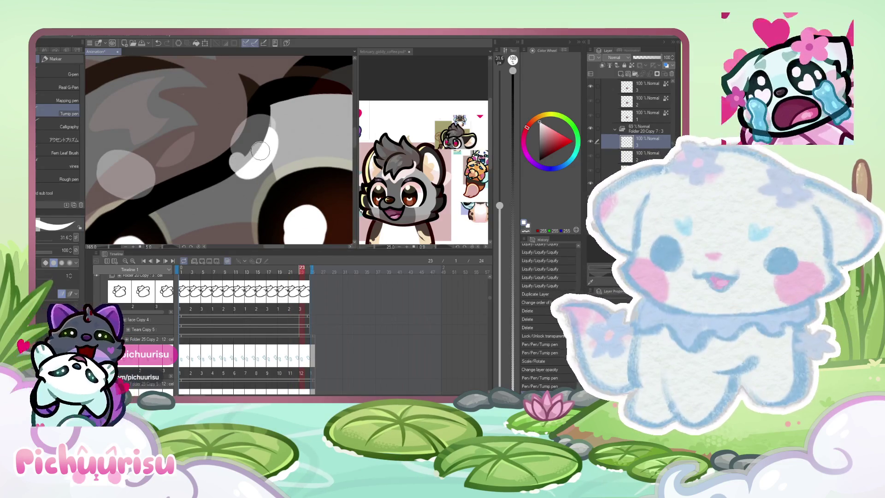
# Step: Enlarge the white and pale grey eye highlights, then play the emote animation
pyautogui.moveTo(262, 136); pyautogui.dragTo(241, 150)
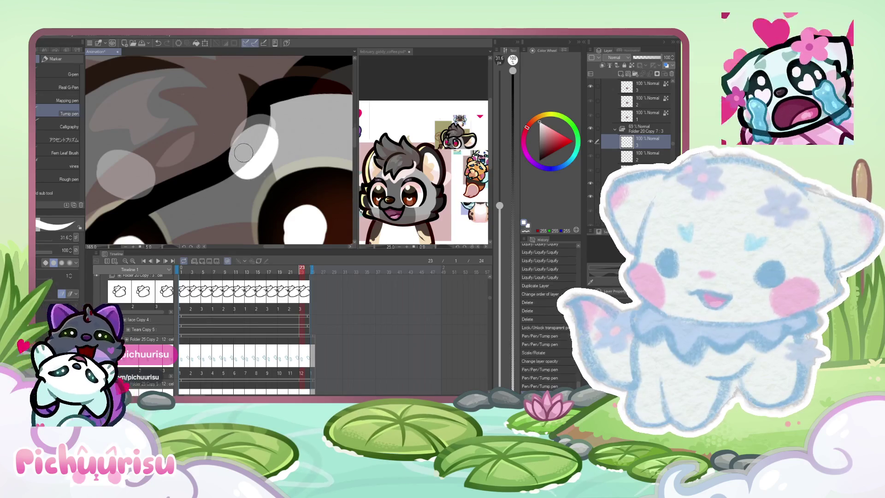
pyautogui.scroll(-3, 239, 152)
pyautogui.moveTo(166, 176); pyautogui.dragTo(170, 160)
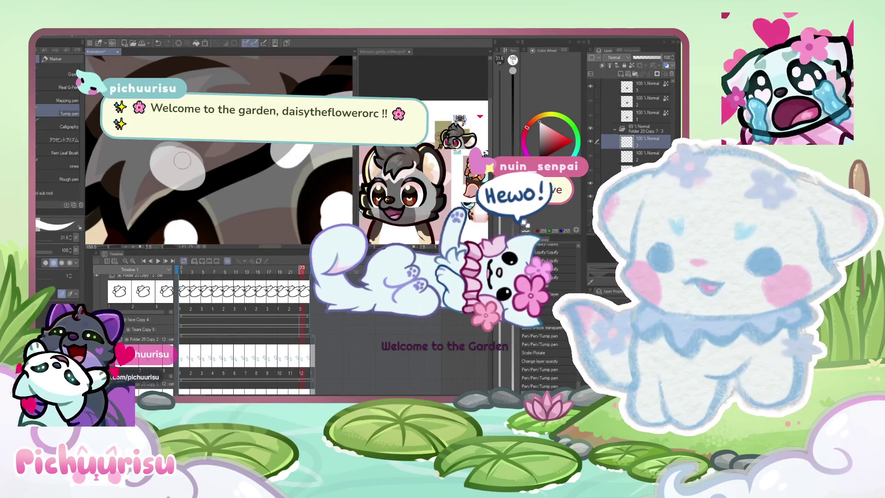
pyautogui.scroll(-2, 171, 161)
pyautogui.scroll(-1, 173, 153)
pyautogui.scroll(2, 171, 152)
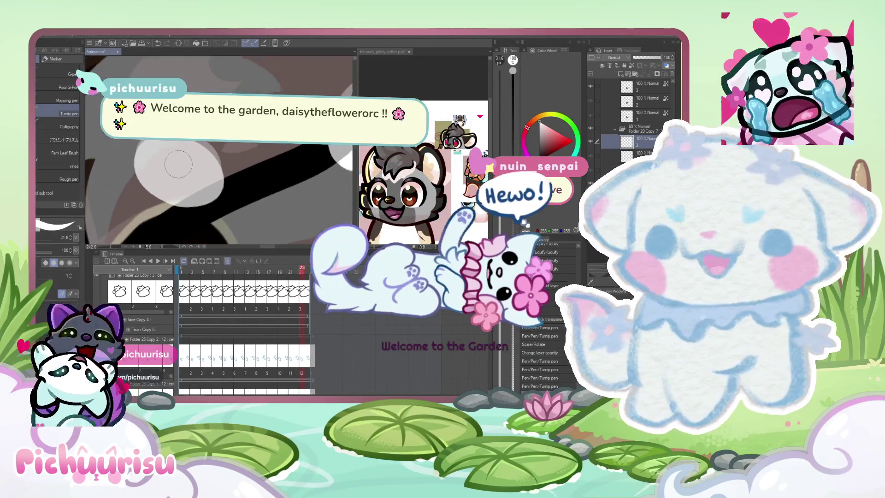
pyautogui.scroll(-2, 166, 147)
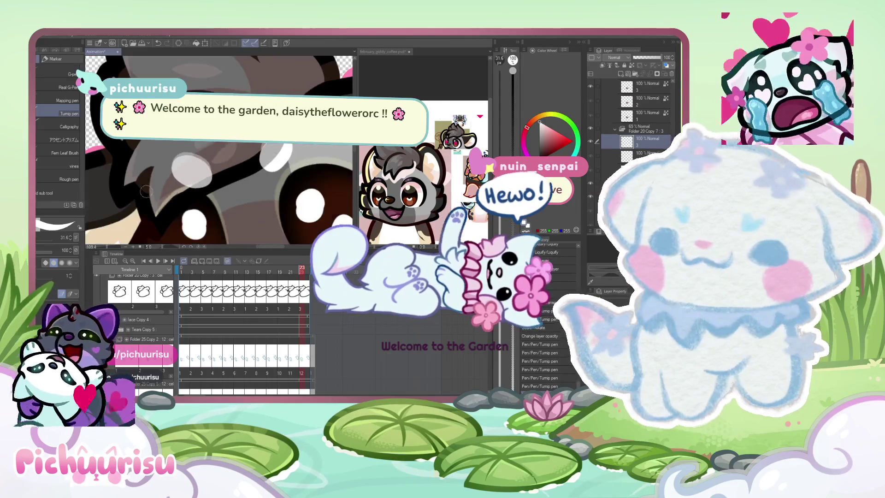
pyautogui.press('e')
pyautogui.scroll(-2, 169, 155)
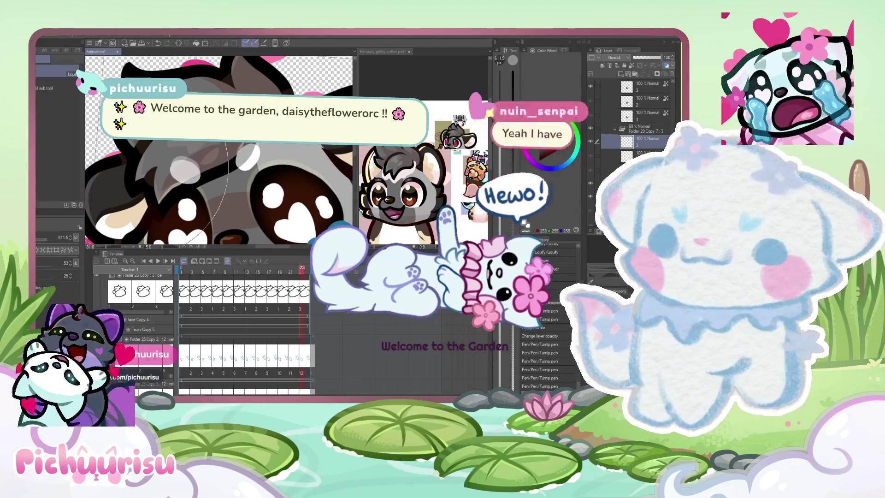
pyautogui.scroll(-1, 170, 176)
pyautogui.scroll(-1, 193, 177)
pyautogui.scroll(-1, 221, 180)
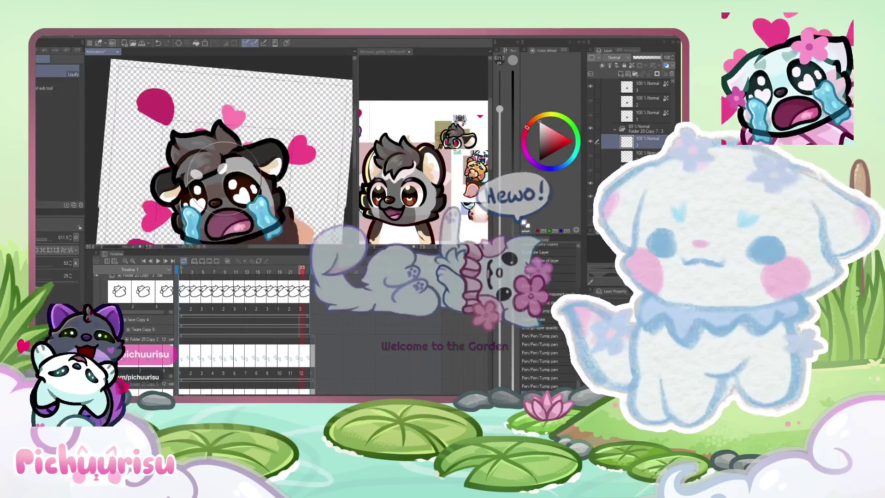
pyautogui.scroll(2, 208, 177)
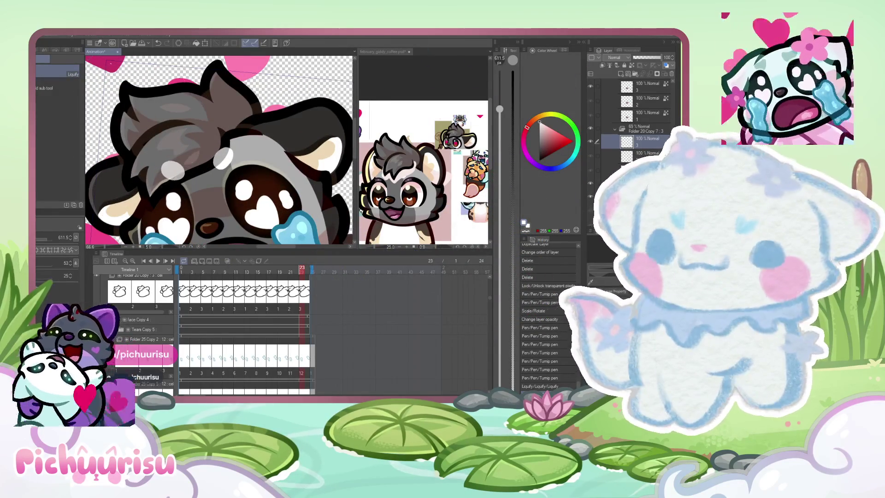
pyautogui.press('p')
pyautogui.scroll(1, 207, 169)
pyautogui.scroll(2, 209, 168)
pyautogui.scroll(2, 209, 166)
pyautogui.scroll(-2, 209, 166)
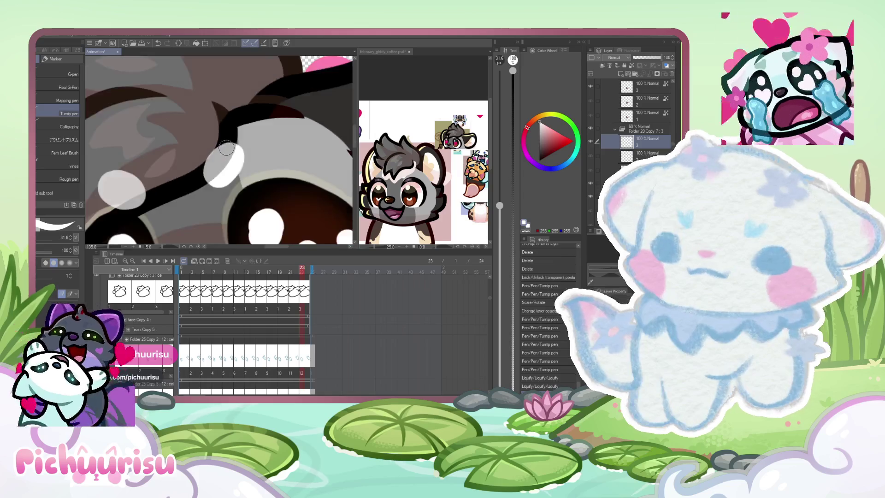
pyautogui.scroll(-2, 209, 165)
pyautogui.click(159, 262)
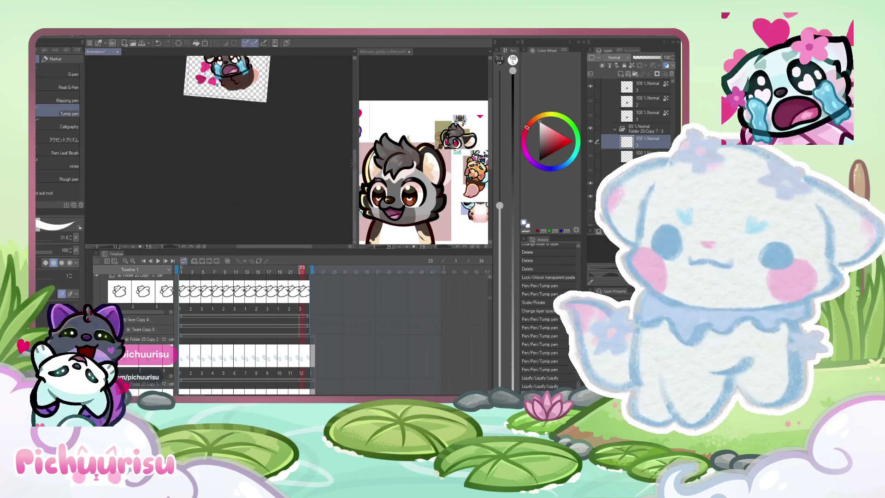
# Step: Stop playback and zoom in on the character with Liquify selected
pyautogui.hotkey('ctrl', '0')
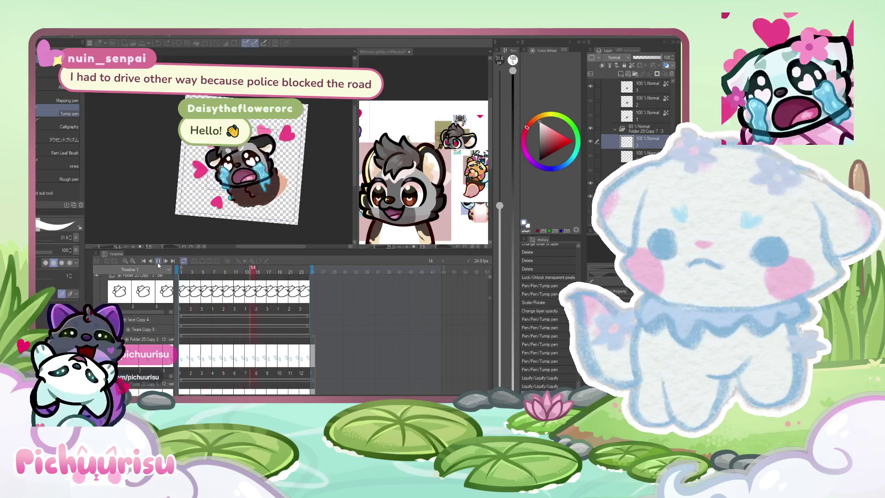
pyautogui.click(159, 263)
pyautogui.hotkey('ctrl', '+')
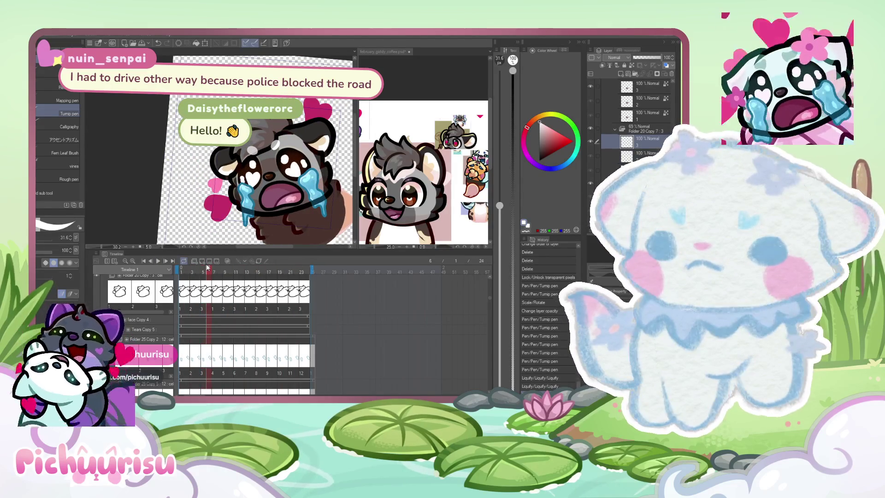
pyautogui.scroll(2, 240, 155)
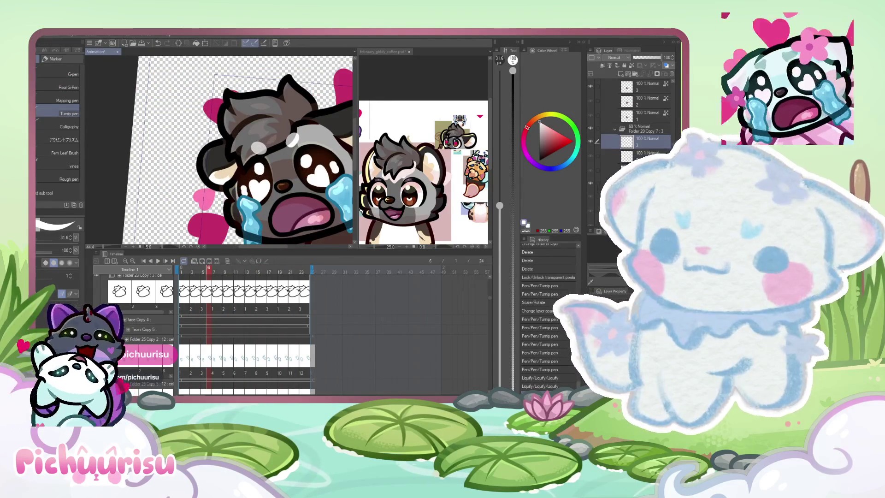
pyautogui.press('j')
pyautogui.scroll(2, 240, 155)
# Step: Warp part of the character, step to the next frame and replay the animation
pyautogui.moveTo(207, 139); pyautogui.dragTo(245, 178)
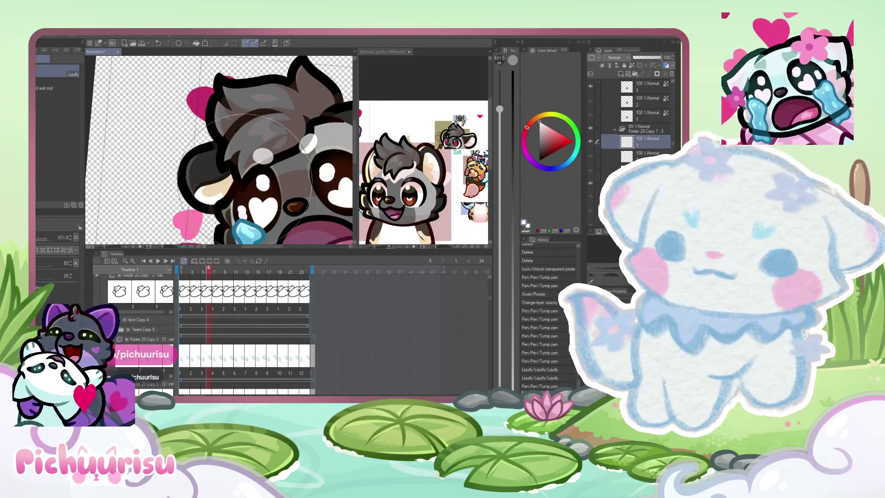
pyautogui.scroll(-2, 244, 178)
pyautogui.click(216, 272)
pyautogui.moveTo(217, 272); pyautogui.dragTo(191, 272)
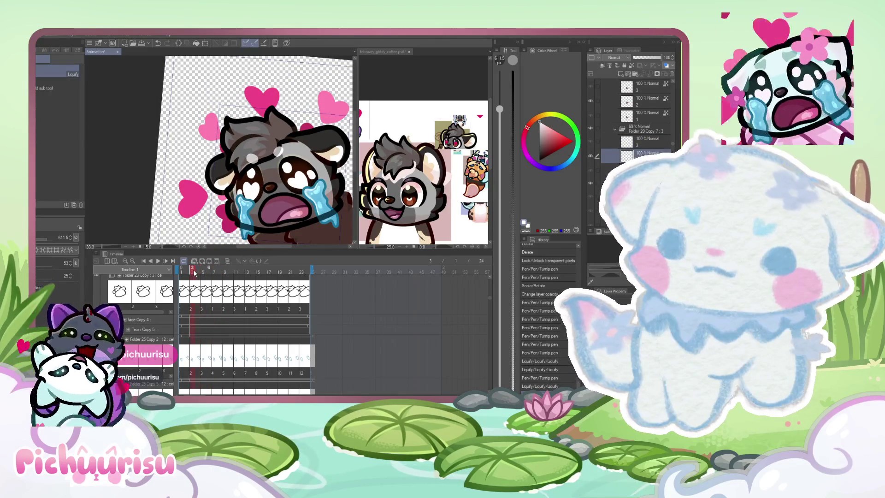
pyautogui.scroll(-3, 223, 126)
pyautogui.press('Return')
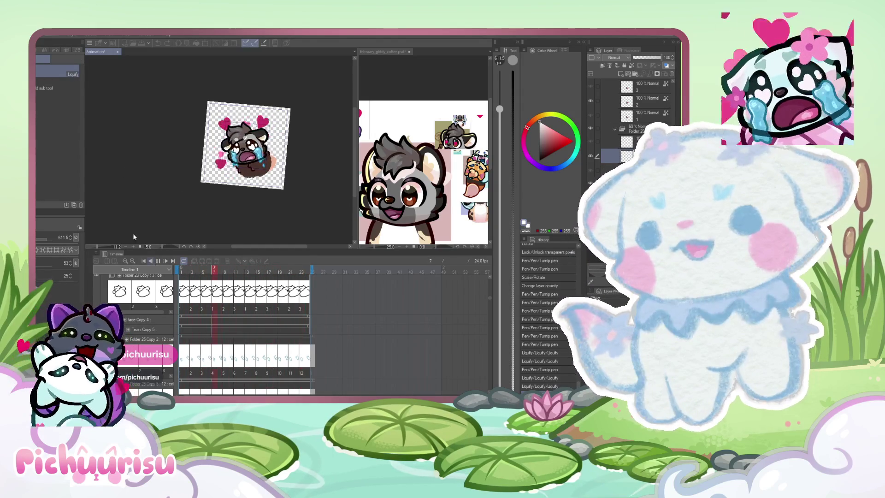
pyautogui.click(158, 261)
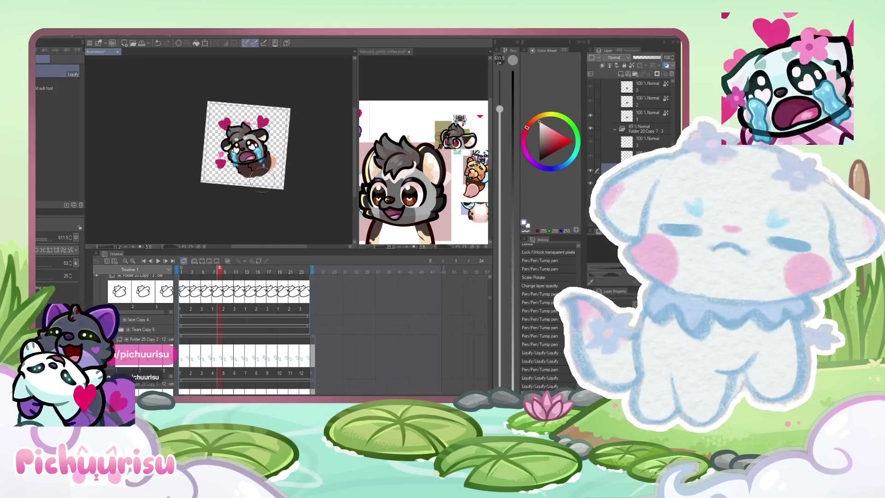
pyautogui.scroll(3, 250, 138)
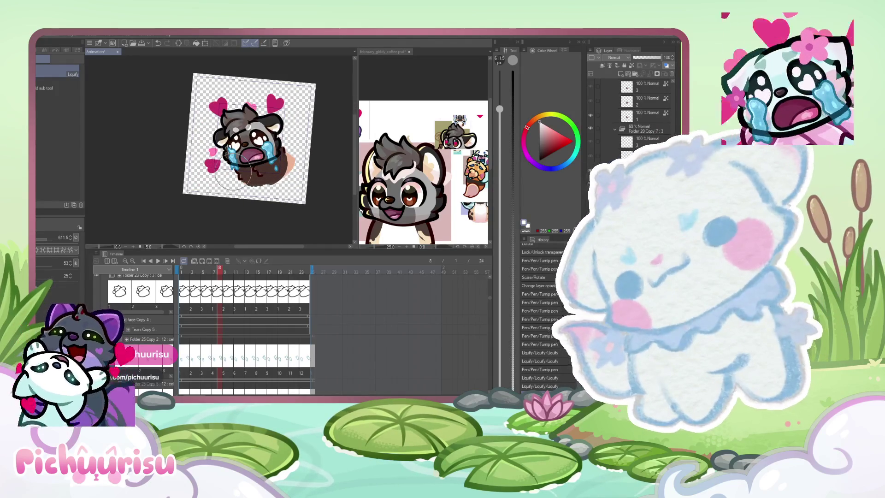
pyautogui.scroll(-2, 234, 173)
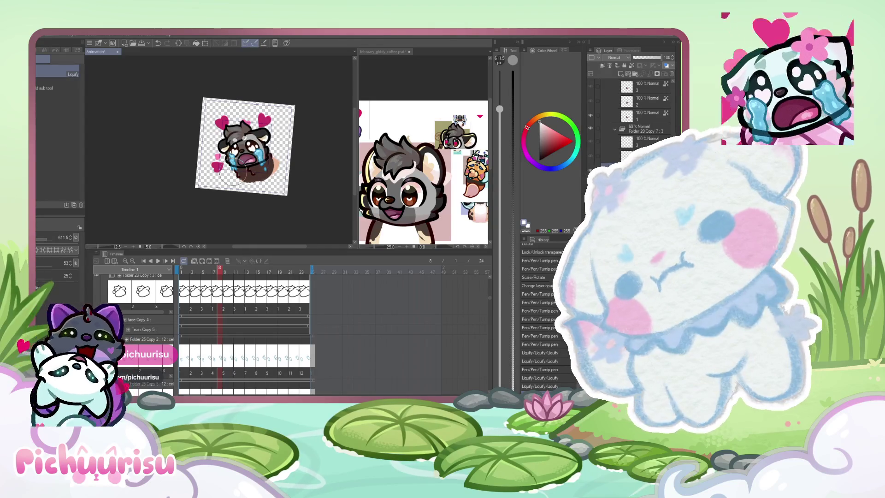
pyautogui.scroll(-1, 246, 147)
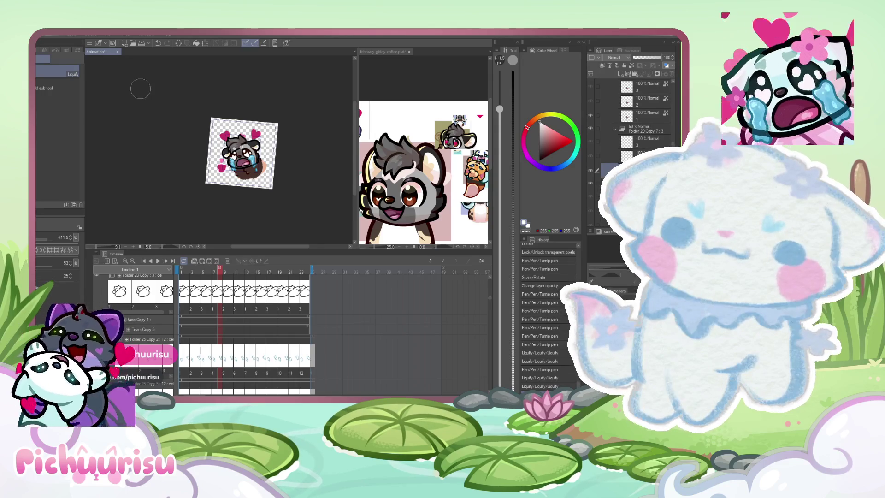
# Step: Close the february_giddy_coffee reference document
pyautogui.click(408, 53)
pyautogui.click(349, 166)
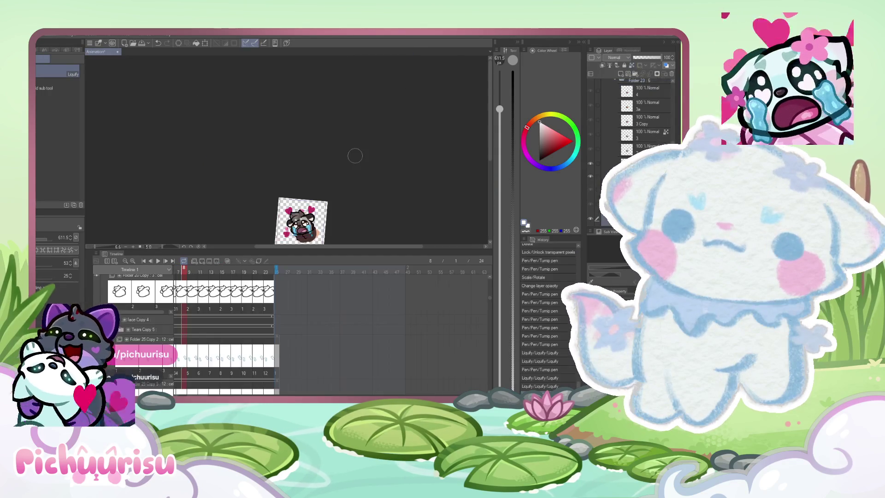
pyautogui.scroll(2, 320, 222)
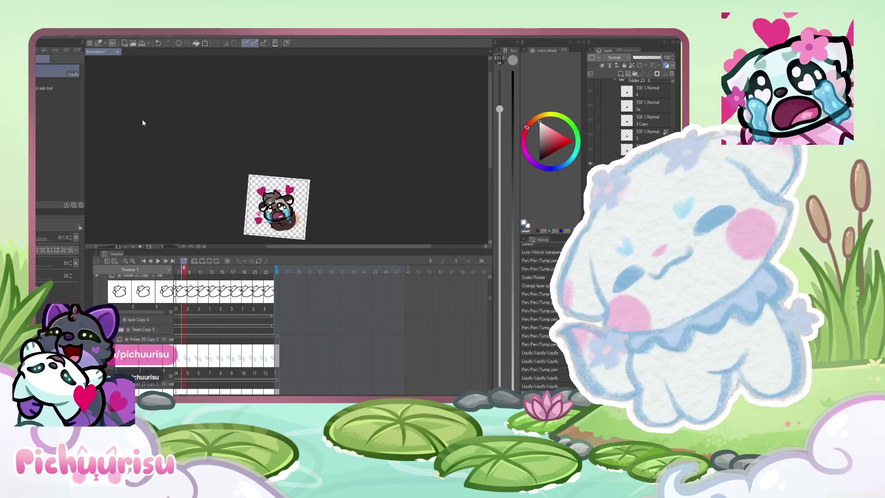
# Step: Place the january_embrace_gesi.psd artwork in a split pane beside the Animation document
pyautogui.click(146, 51)
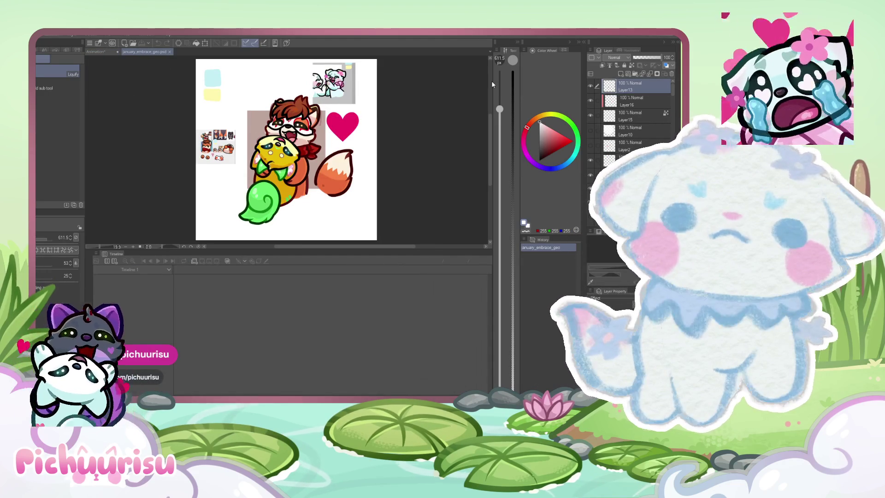
pyautogui.moveTo(145, 51); pyautogui.dragTo(492, 81)
pyautogui.click(229, 180)
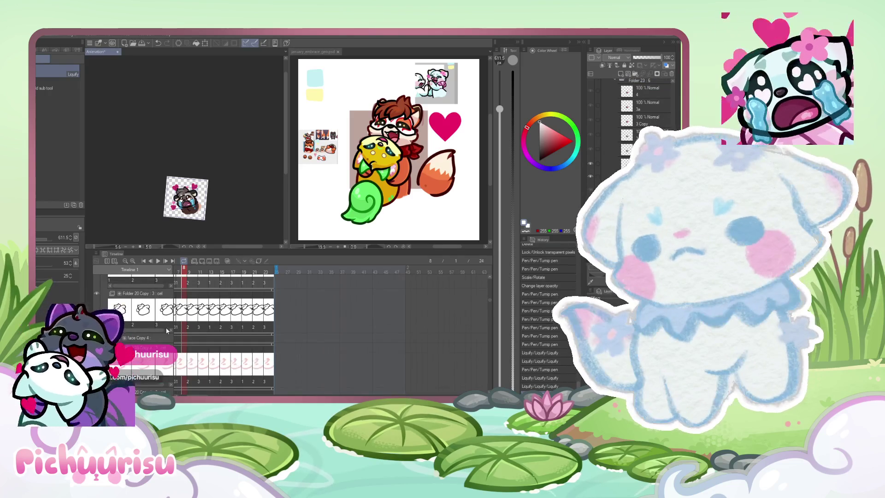
pyautogui.scroll(2, 166, 332)
pyautogui.scroll(1, 166, 331)
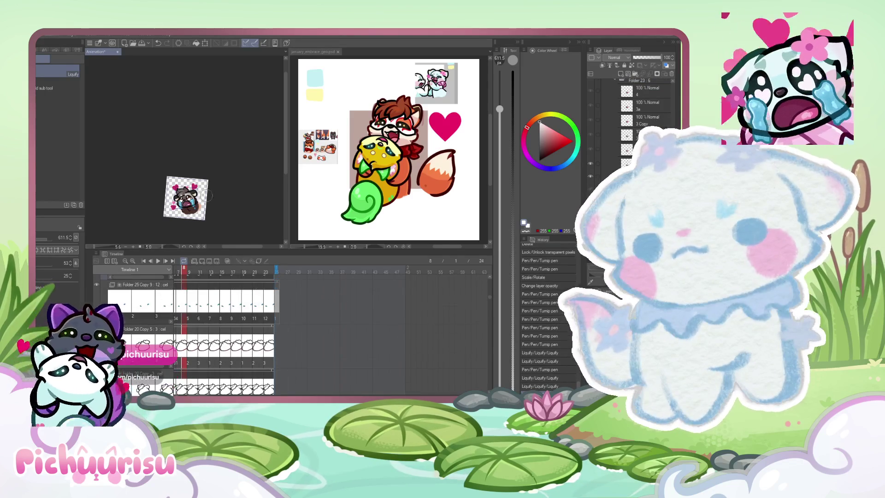
pyautogui.scroll(3, 168, 220)
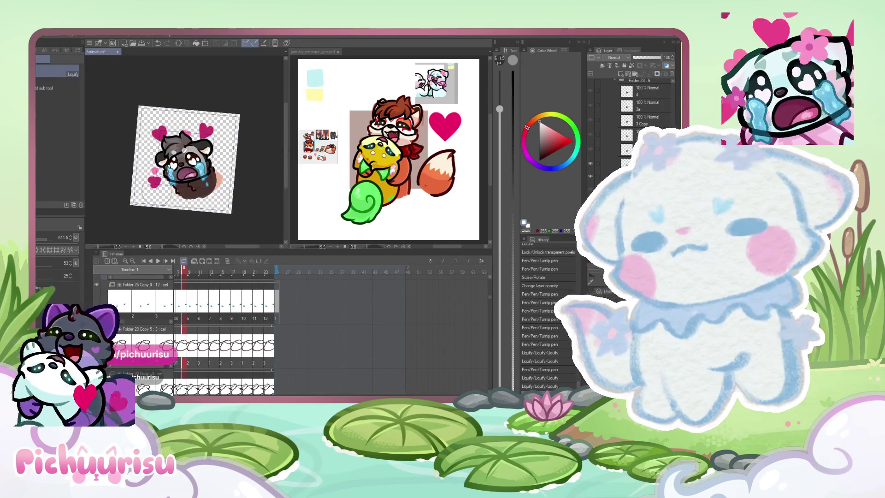
pyautogui.scroll(1, 186, 355)
pyautogui.scroll(2, 185, 355)
pyautogui.scroll(2, 186, 355)
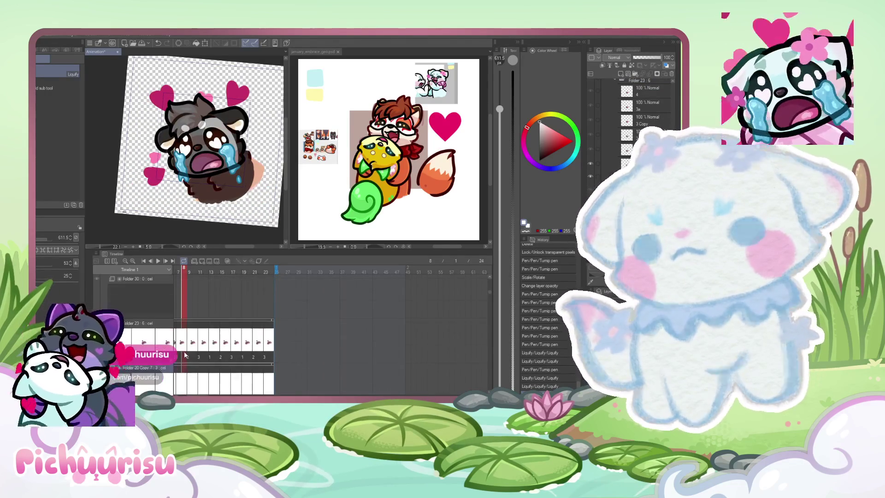
pyautogui.scroll(1, 297, 304)
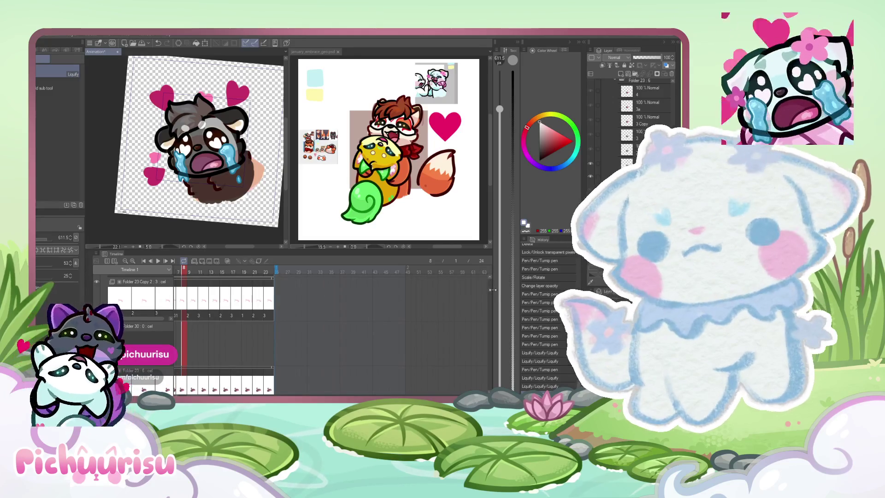
pyautogui.scroll(1, 489, 286)
pyautogui.scroll(1, 486, 290)
pyautogui.scroll(-1, 485, 294)
pyautogui.scroll(-1, 485, 297)
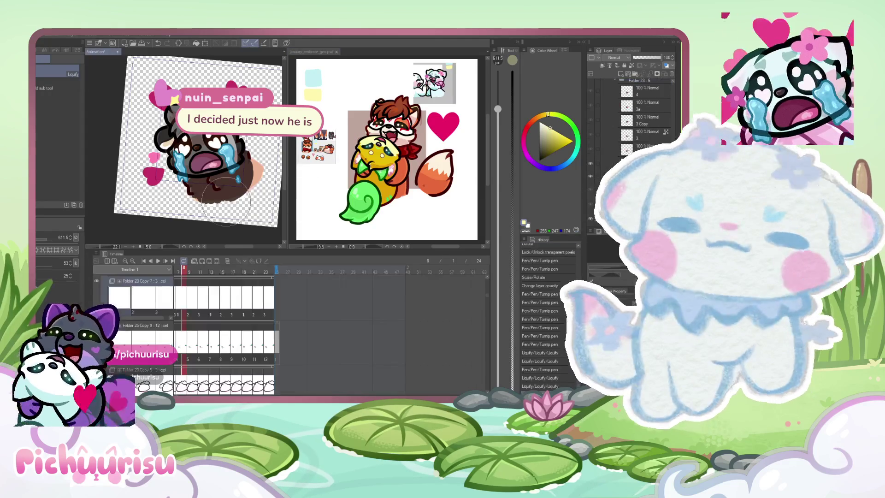
pyautogui.scroll(2, 226, 200)
pyautogui.scroll(-2, 247, 336)
pyautogui.scroll(-2, 247, 337)
pyautogui.scroll(-2, 247, 336)
pyautogui.scroll(-2, 247, 337)
pyautogui.scroll(-2, 247, 336)
pyautogui.scroll(-2, 247, 337)
pyautogui.scroll(-2, 248, 337)
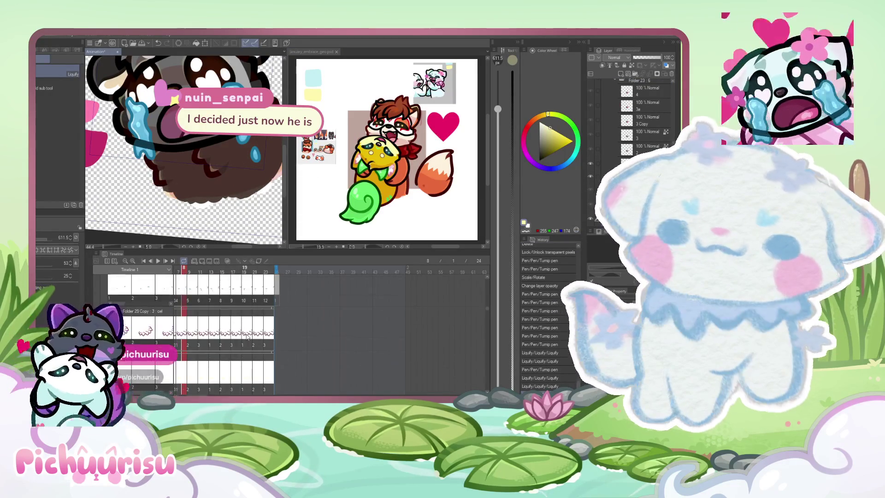
pyautogui.scroll(-2, 249, 336)
pyautogui.scroll(-2, 248, 336)
pyautogui.scroll(-2, 248, 337)
pyautogui.scroll(-2, 247, 338)
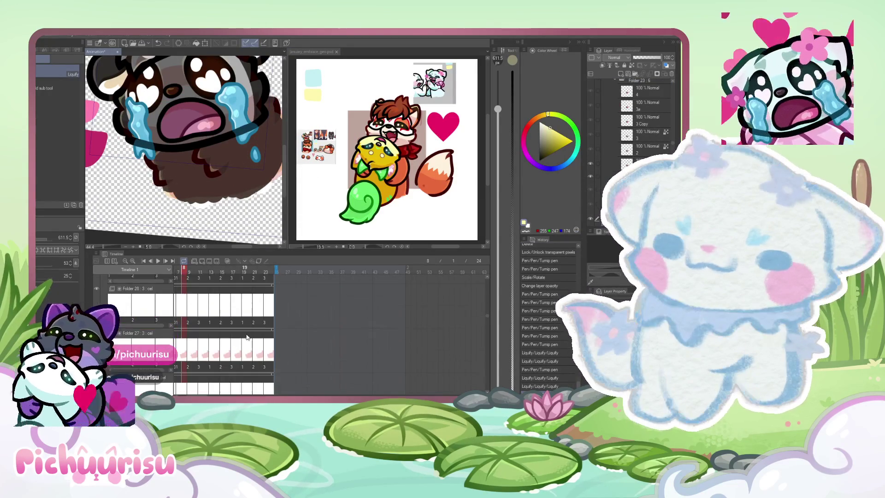
# Step: Zoom the canvas out so the whole brown-bodied chibi is visible
pyautogui.press('-')
pyautogui.scroll(-2, 184, 360)
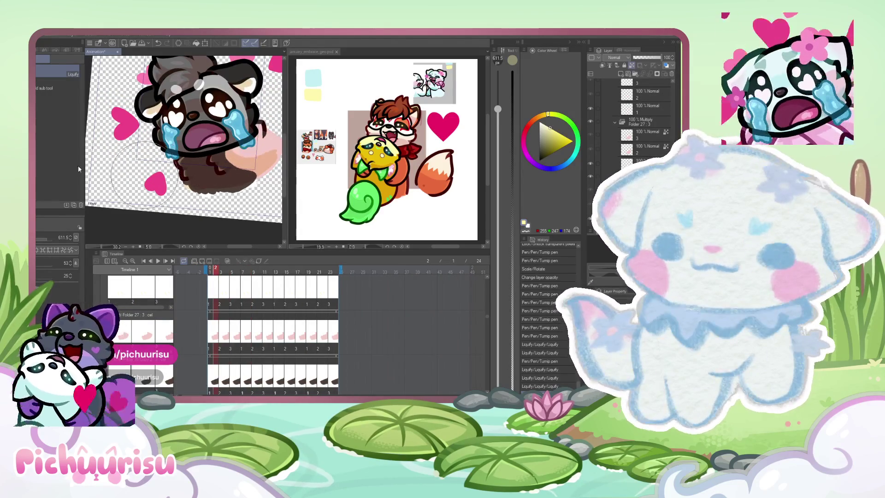
# Step: Paint the chibi's brown body peach with a large Turnip pen across frames 2–4, then activate the reference canvas
pyautogui.moveTo(228, 148); pyautogui.dragTo(263, 149)
pyautogui.press('p')
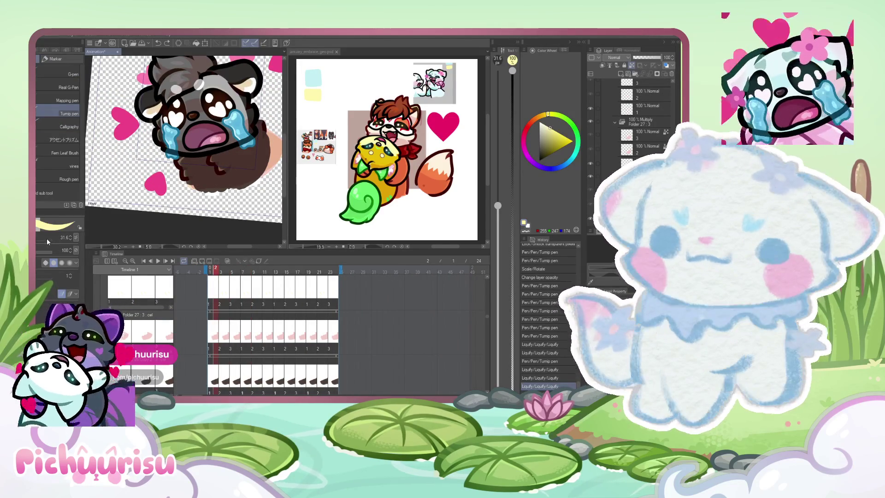
pyautogui.press(']')
pyautogui.press(']')
pyautogui.press(']')
pyautogui.moveTo(228, 166); pyautogui.dragTo(248, 173)
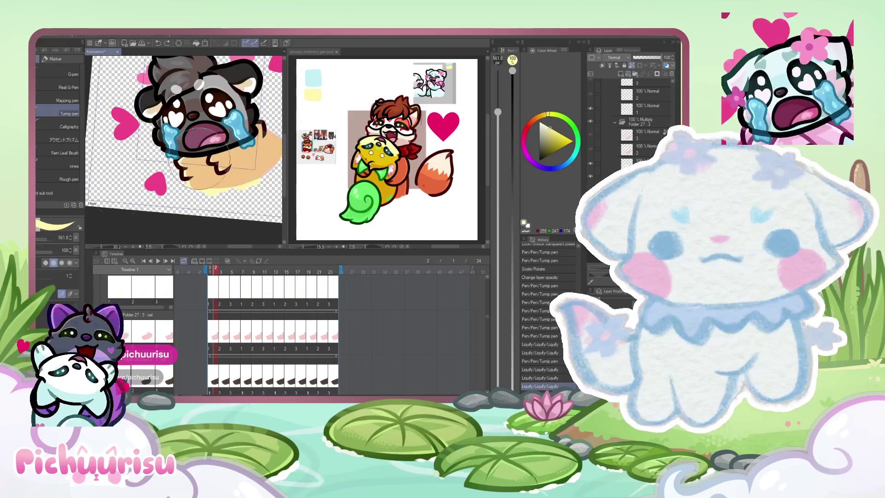
pyautogui.click(221, 370)
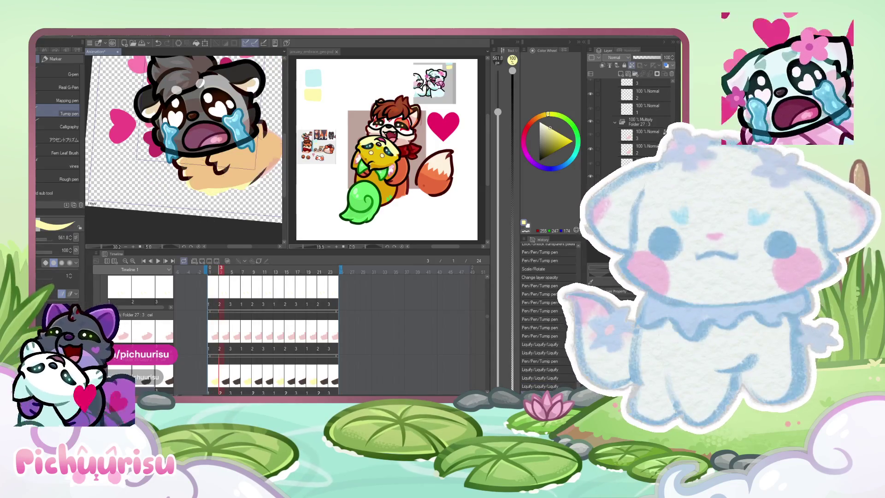
pyautogui.click(234, 372)
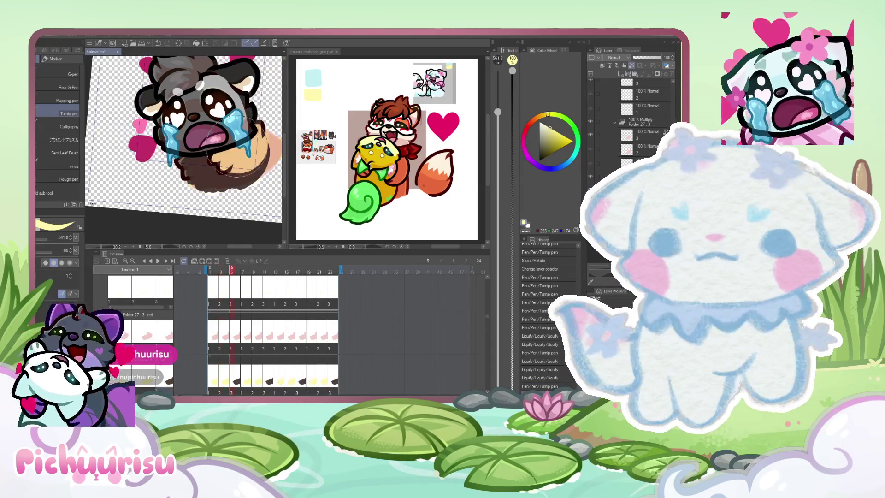
pyautogui.scroll(1, 171, 167)
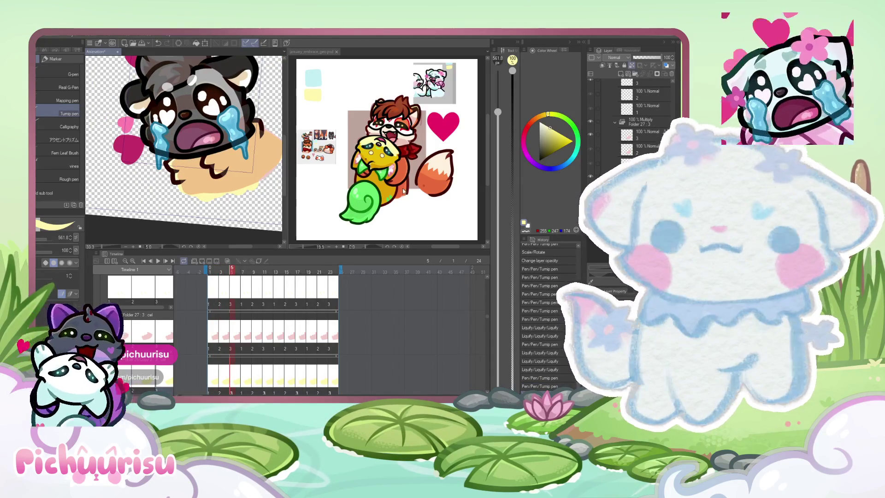
pyautogui.click(403, 191)
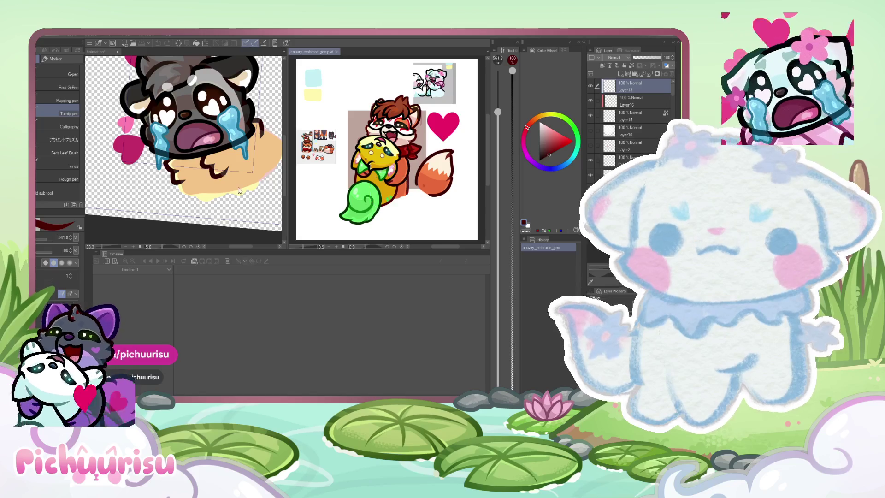
# Step: On frame 3, sample the dark red outline colour from the reference art and return to the animation
pyautogui.click(238, 191)
pyautogui.scroll(1, 181, 150)
pyautogui.scroll(-2, 174, 161)
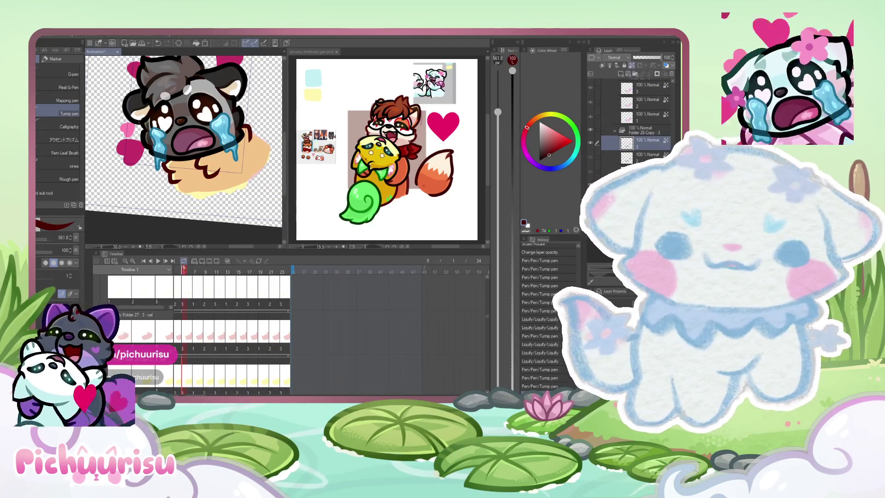
pyautogui.press('Return')
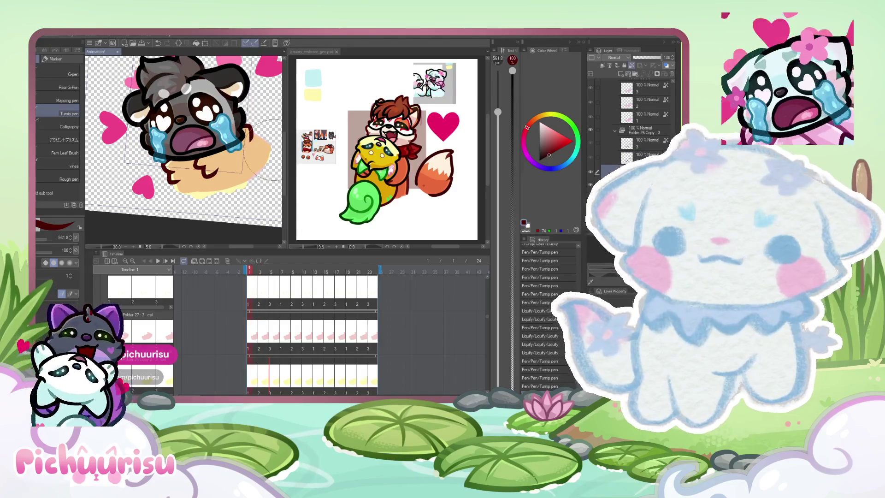
pyautogui.click(393, 157)
pyautogui.scroll(2, 393, 157)
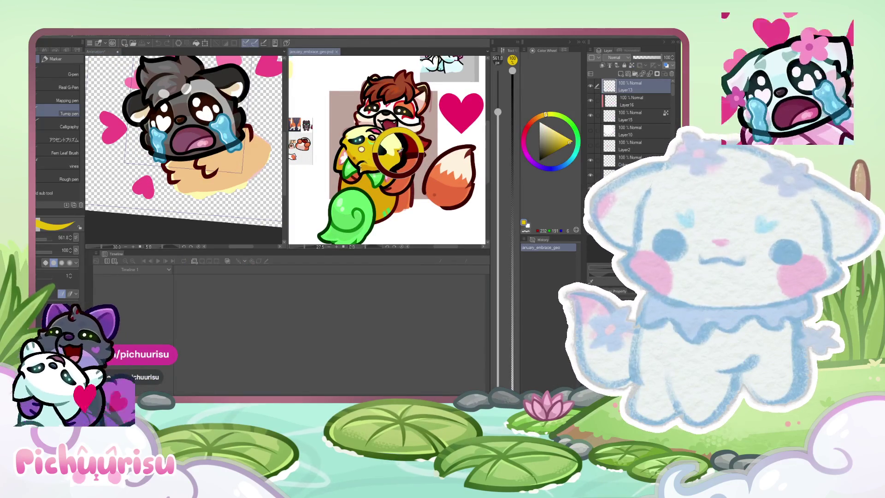
pyautogui.moveTo(399, 153); pyautogui.dragTo(402, 153)
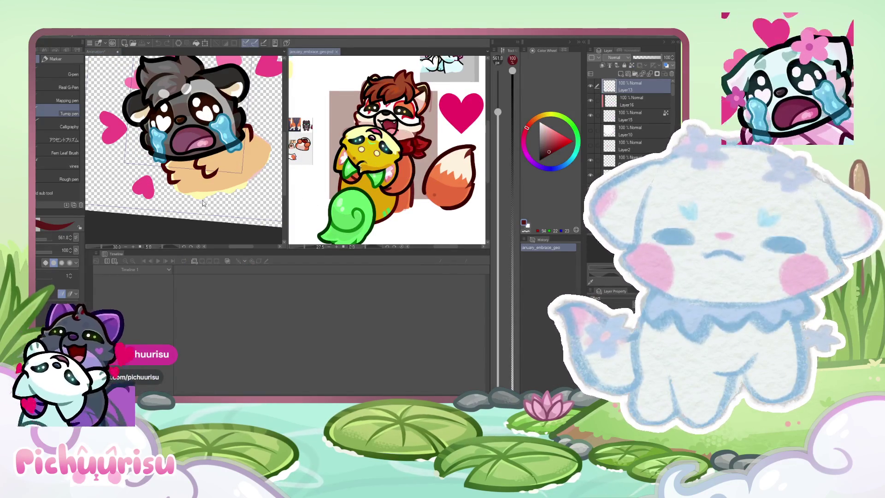
pyautogui.click(183, 166)
pyautogui.scroll(2, 184, 166)
pyautogui.scroll(1, 183, 149)
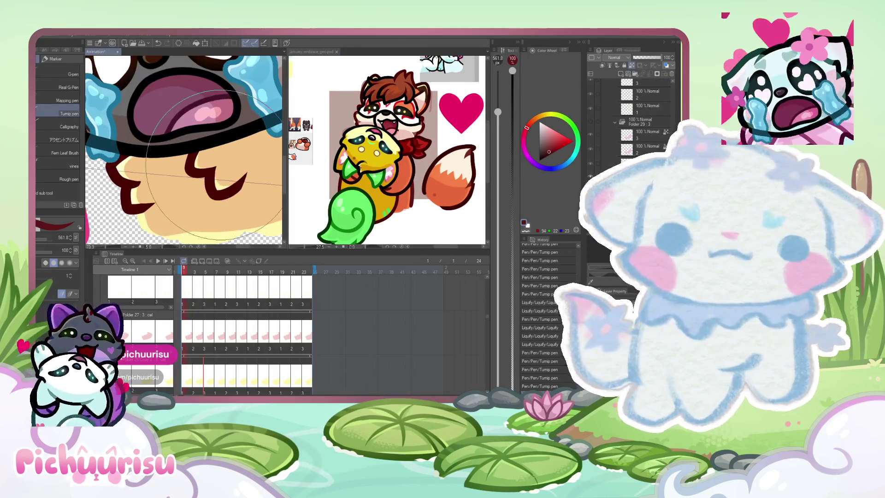
pyautogui.scroll(1, 222, 167)
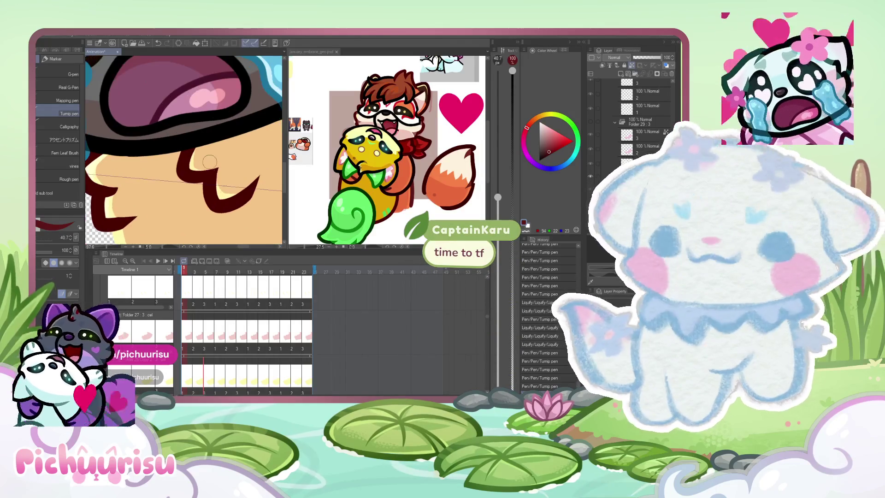
pyautogui.scroll(1, 253, 176)
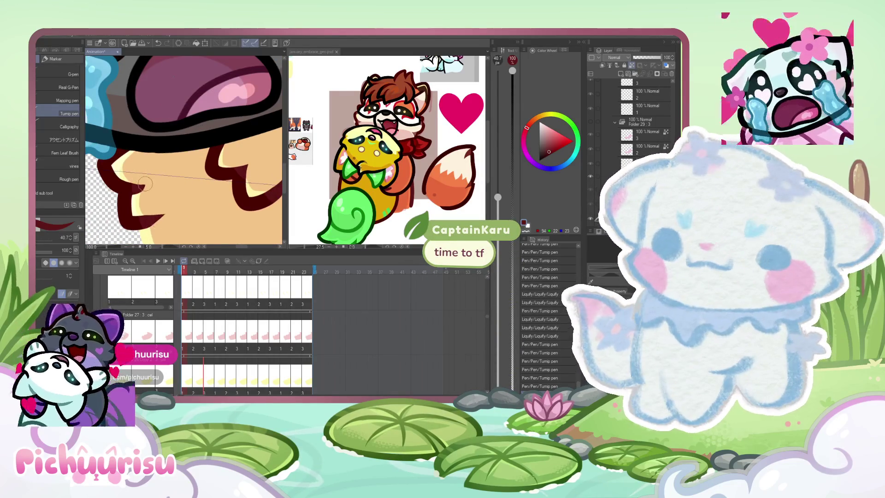
pyautogui.scroll(-3, 145, 183)
pyautogui.scroll(-1, 159, 173)
pyautogui.scroll(2, 184, 157)
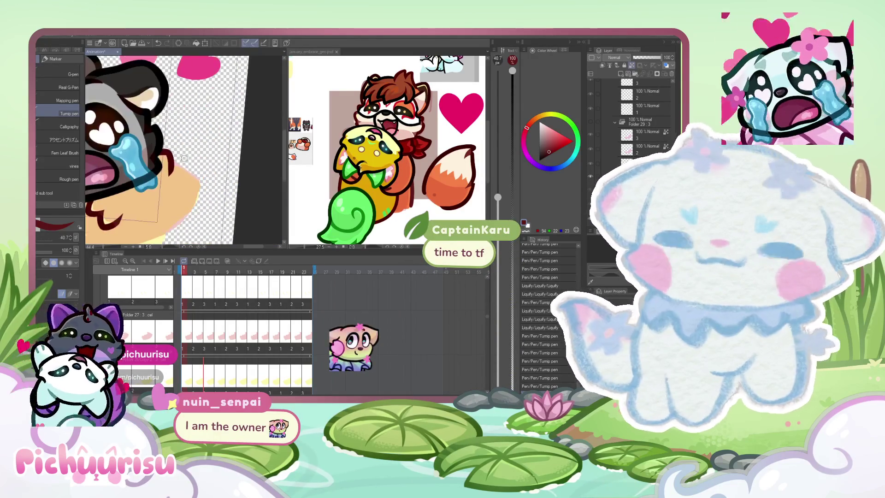
pyautogui.scroll(3, 184, 157)
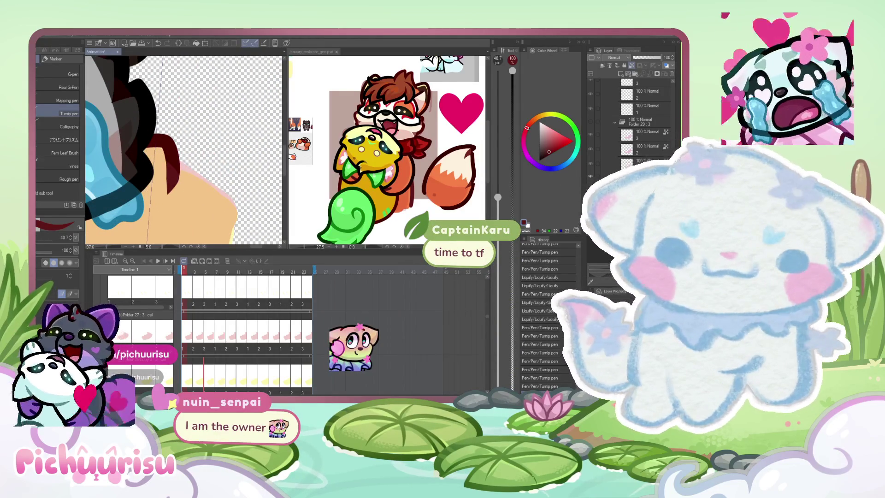
pyautogui.scroll(-2, 187, 170)
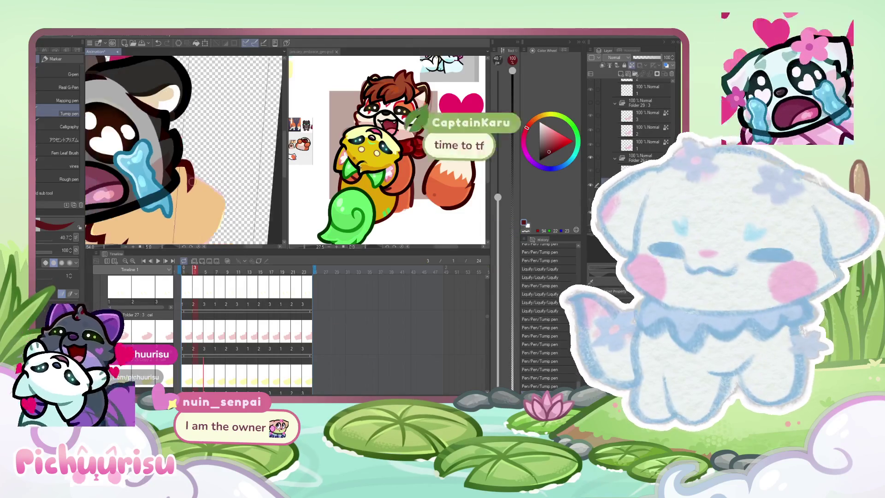
pyautogui.scroll(1, 192, 181)
pyautogui.scroll(-1, 152, 233)
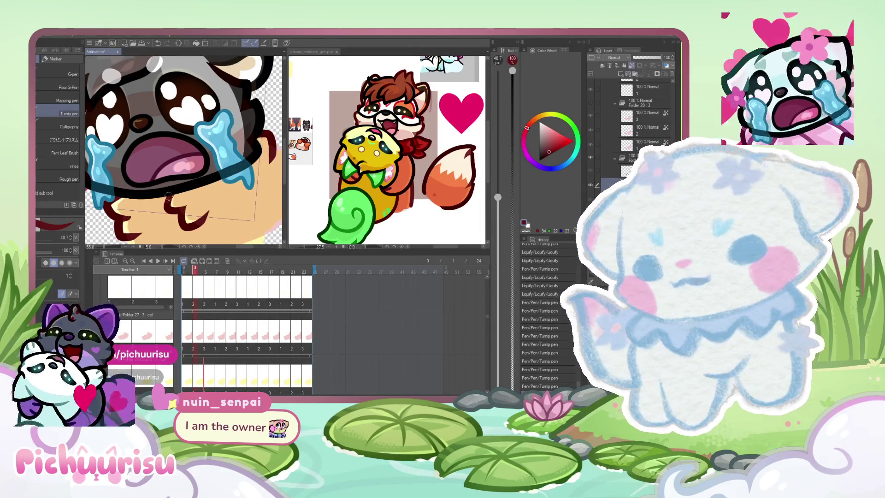
# Step: Step back and forward through the frames, then undo the last edit to the chibi
pyautogui.press('Left')
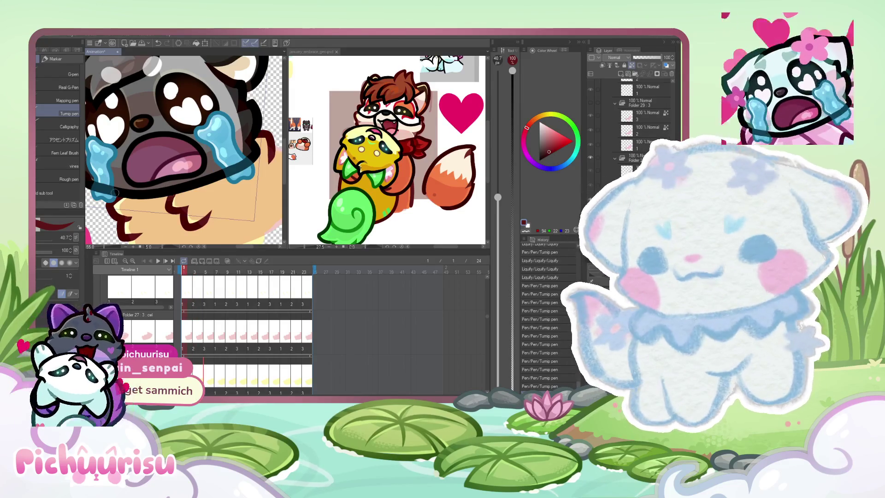
pyautogui.press('Right')
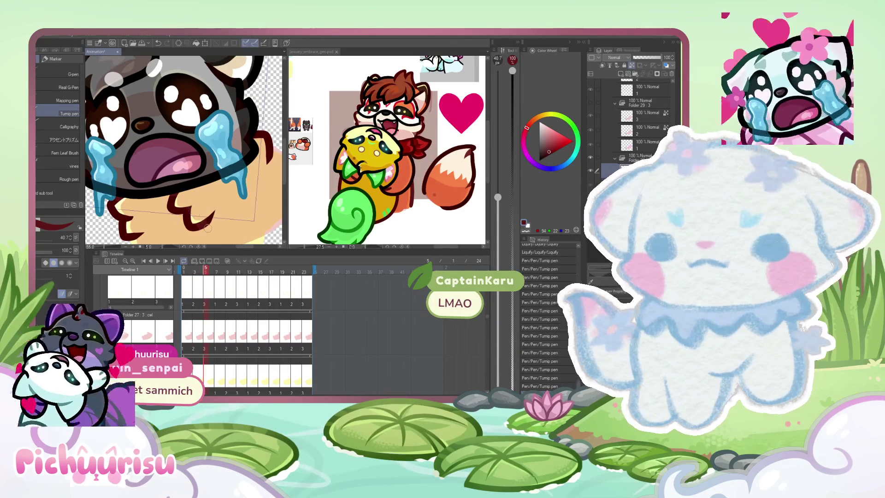
pyautogui.scroll(2, 226, 158)
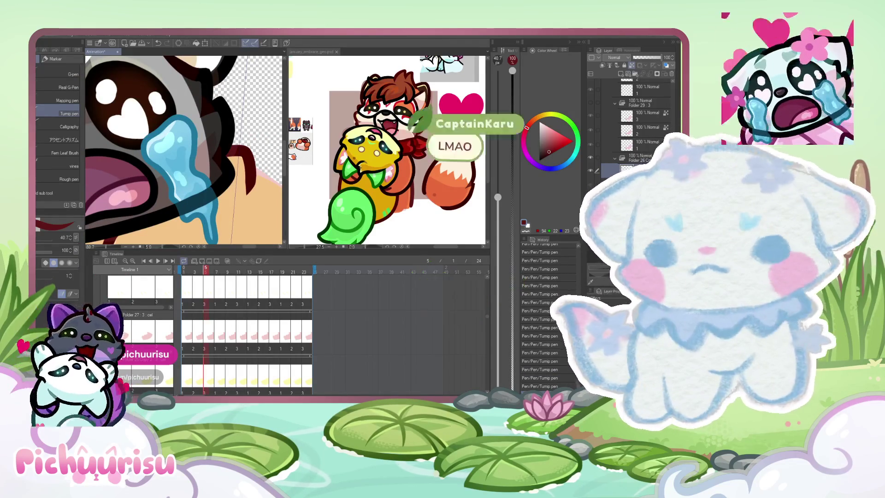
pyautogui.hotkey('ctrl', 'z')
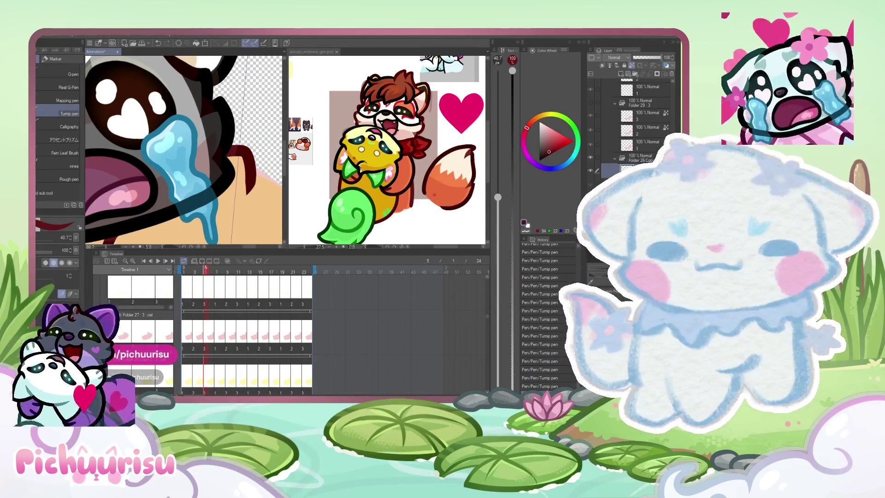
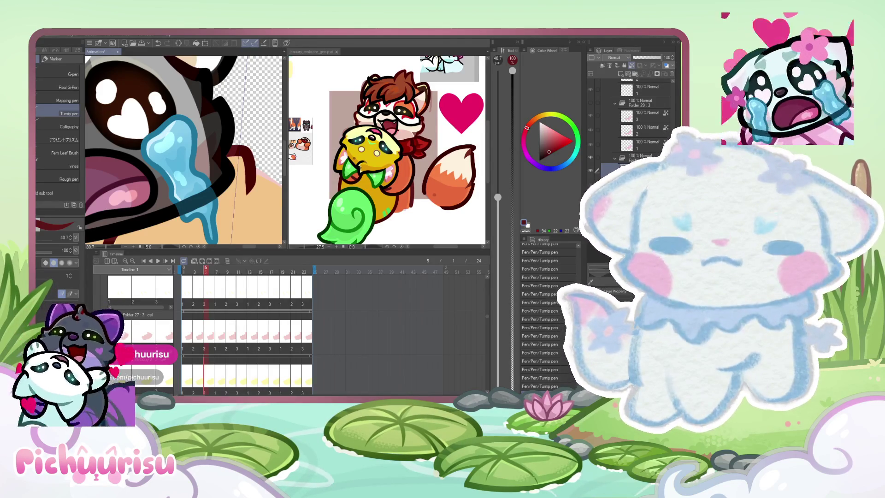
# Step: Zoom out to the whole crying pup, play forward to frame 14, and undo the chest colour change
pyautogui.hotkey('ctrl', '-')
pyautogui.hotkey('ctrl', '-')
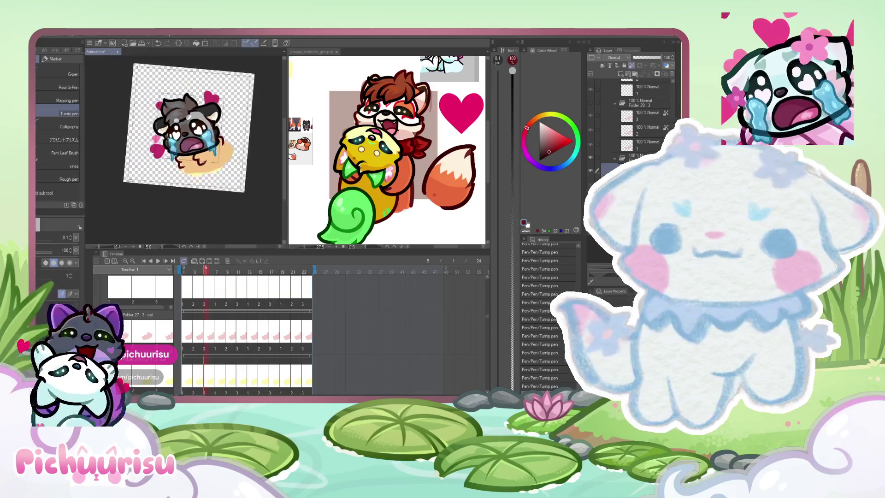
pyautogui.hotkey('ctrl', '-')
pyautogui.hotkey('ctrl', 'Tab')
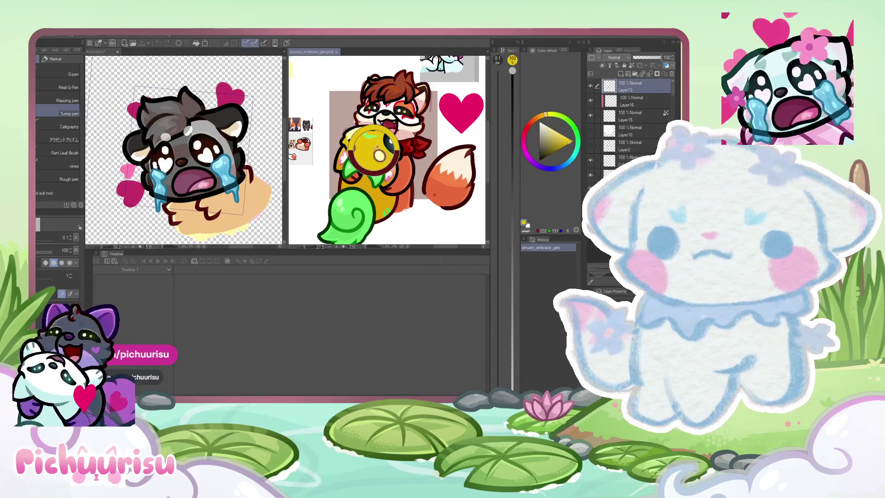
pyautogui.hotkey('ctrl', 'Tab')
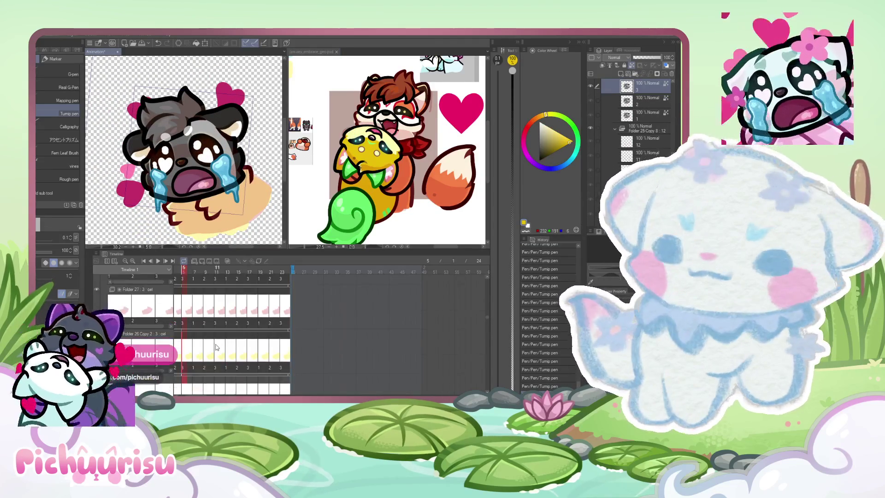
pyautogui.scroll(-2, 215, 346)
pyautogui.scroll(-2, 214, 345)
pyautogui.scroll(-2, 215, 346)
pyautogui.scroll(-2, 215, 346)
pyautogui.scroll(-2, 214, 346)
pyautogui.scroll(-2, 214, 347)
pyautogui.scroll(-2, 214, 346)
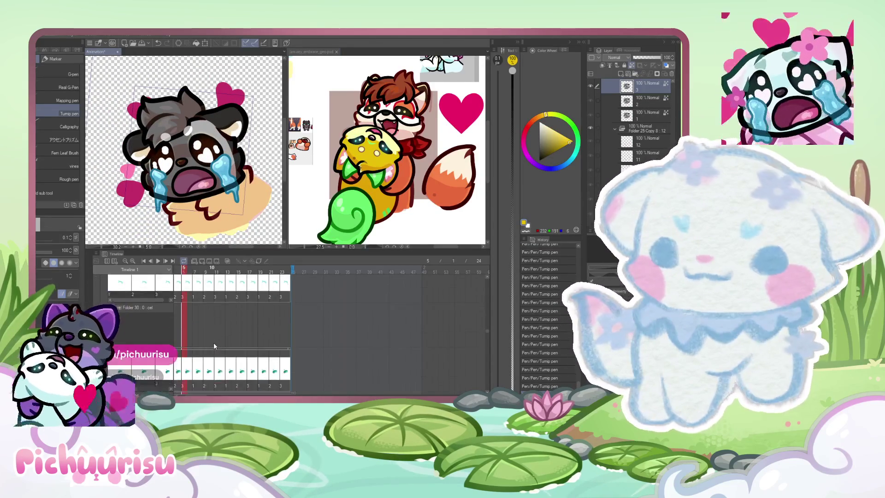
pyautogui.scroll(-2, 214, 347)
pyautogui.scroll(1, 215, 345)
pyautogui.scroll(1, 214, 344)
pyautogui.scroll(1, 215, 345)
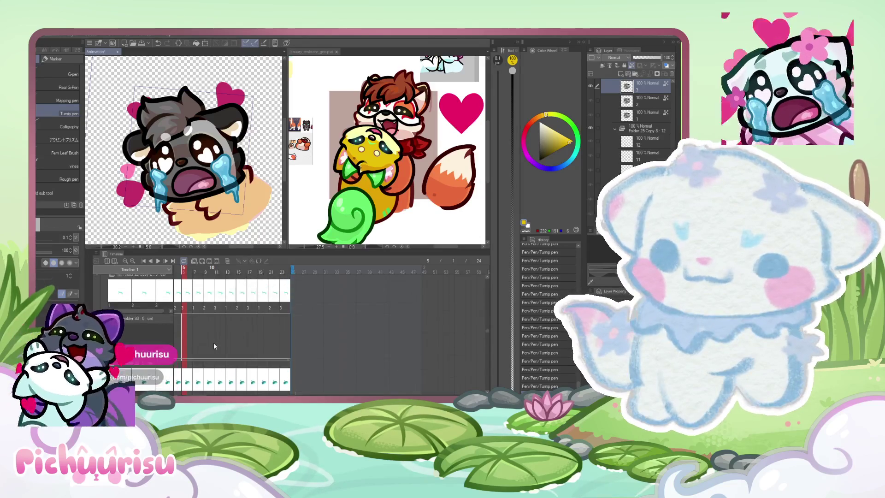
pyautogui.scroll(1, 214, 345)
pyautogui.press('space')
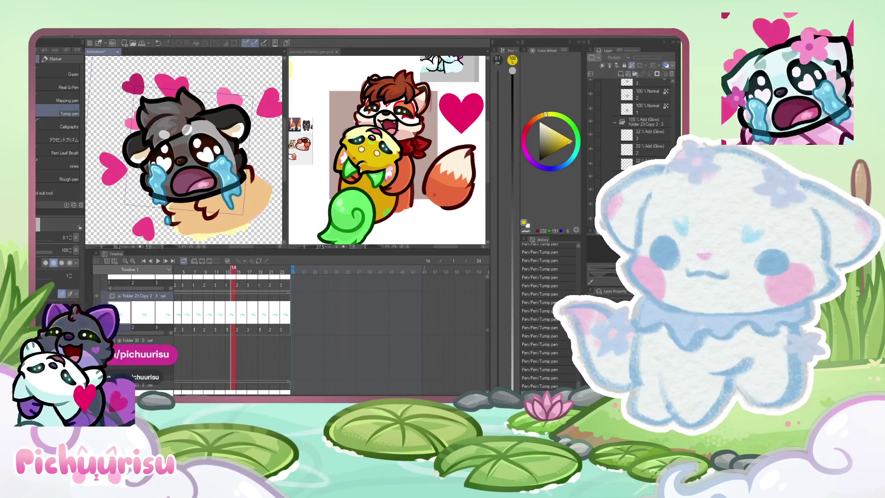
pyautogui.scroll(2, 488, 272)
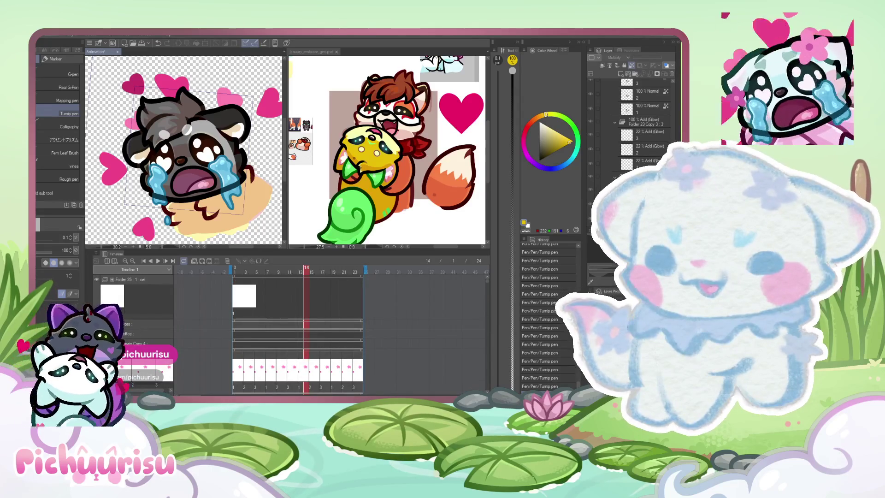
pyautogui.scroll(1, 487, 272)
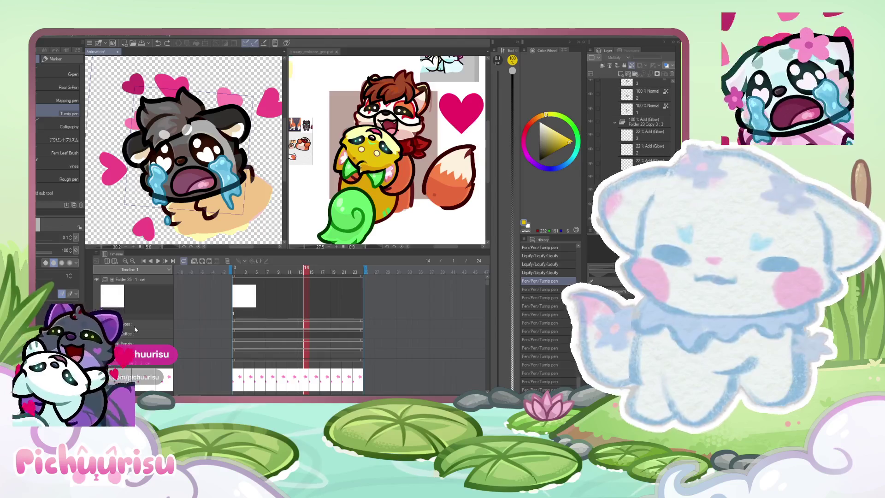
pyautogui.hotkey('ctrl', 'z')
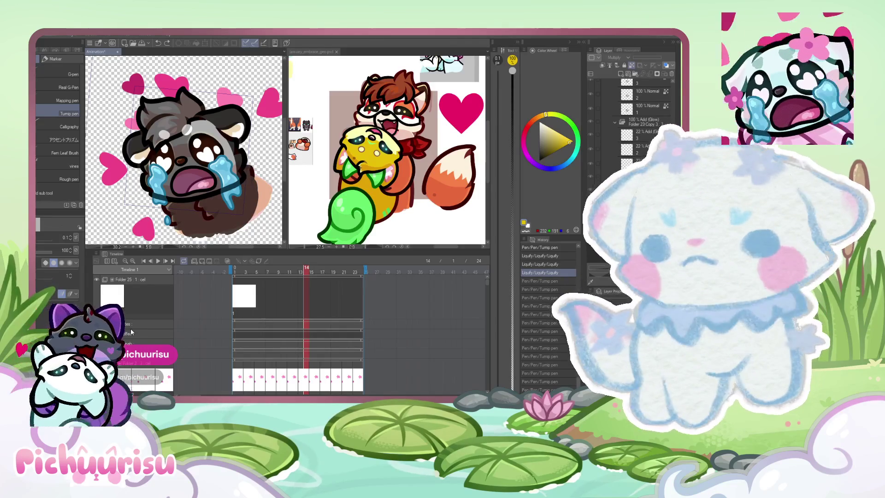
# Step: Duplicate the Coffee layer so a Coffee Copy sits above it, then view the whole canvas
pyautogui.click(133, 334)
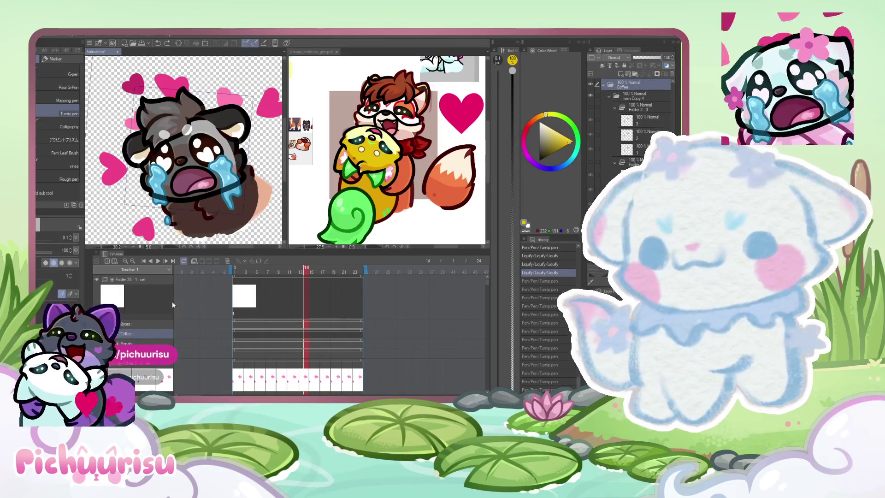
pyautogui.hotkey('ctrl', 'j')
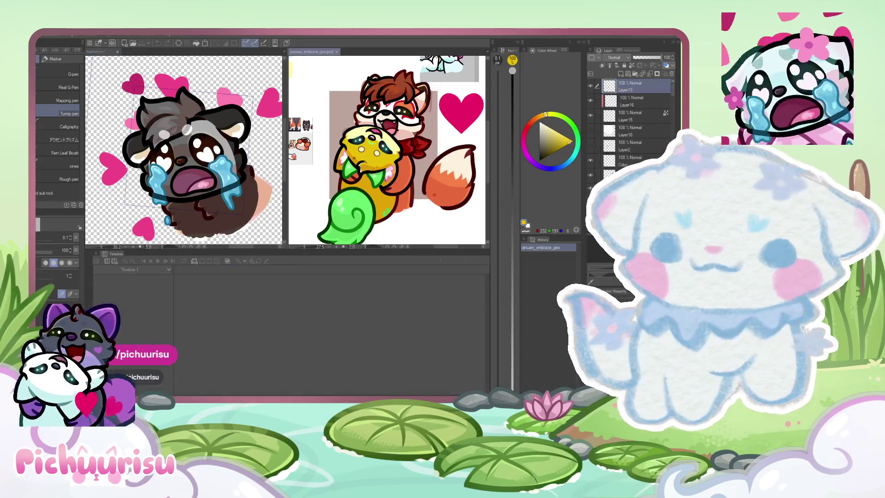
pyautogui.click(391, 141)
pyautogui.click(183, 152)
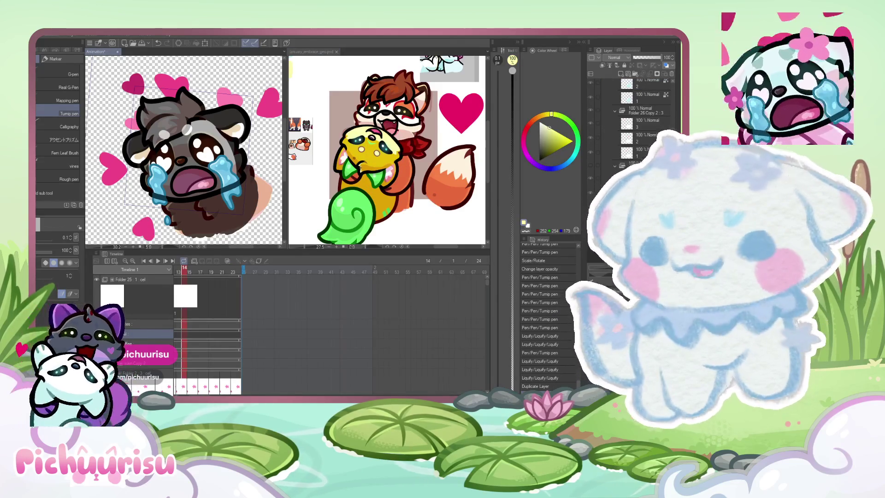
pyautogui.scroll(-1, 208, 345)
pyautogui.scroll(-3, 488, 282)
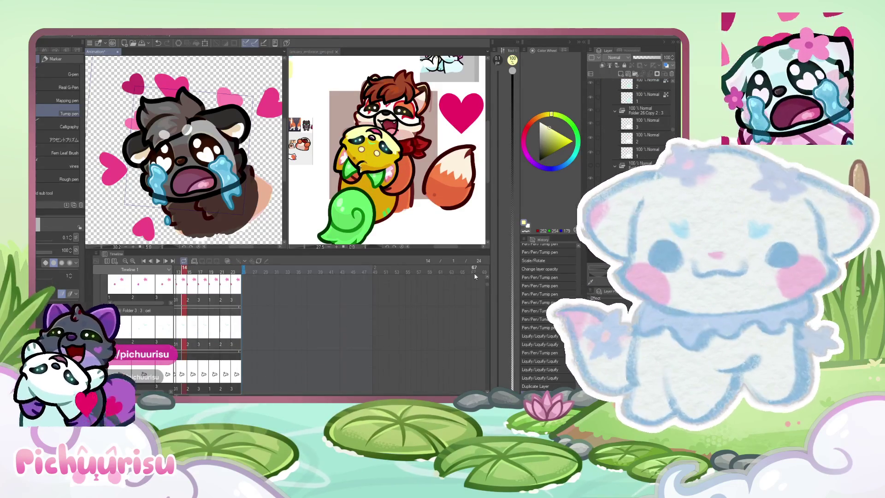
pyautogui.scroll(-1, 487, 293)
pyautogui.scroll(-1, 488, 299)
pyautogui.scroll(-1, 490, 312)
pyautogui.moveTo(491, 312); pyautogui.dragTo(491, 319)
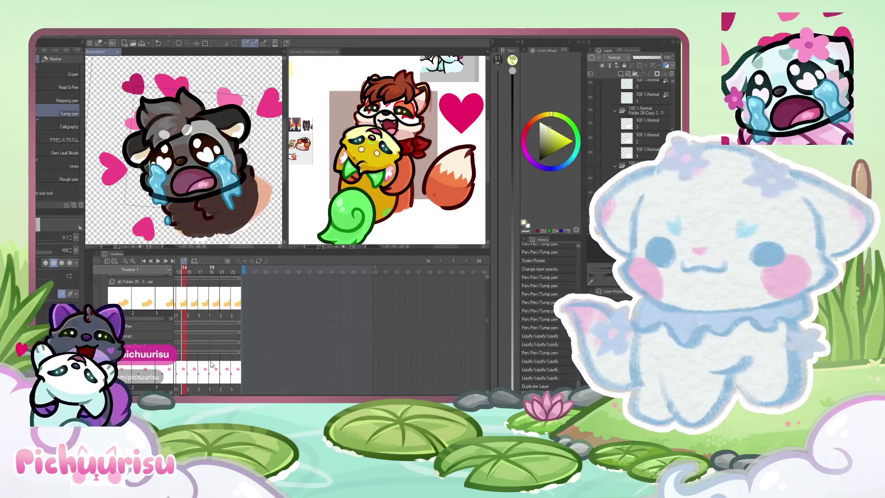
pyautogui.scroll(2, 178, 307)
pyautogui.press('-')
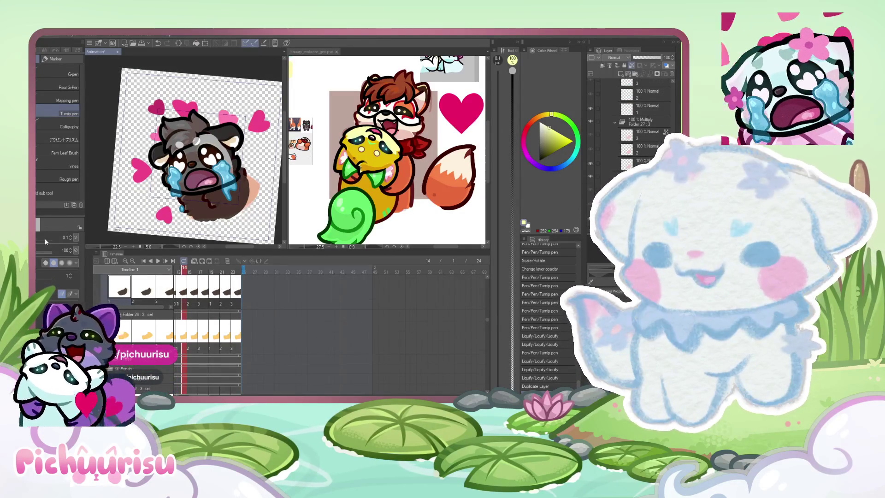
# Step: Enlarge the Tump pen to size 2000 and return the animation to frame 13
pyautogui.moveTo(45, 237); pyautogui.dragTo(71, 227)
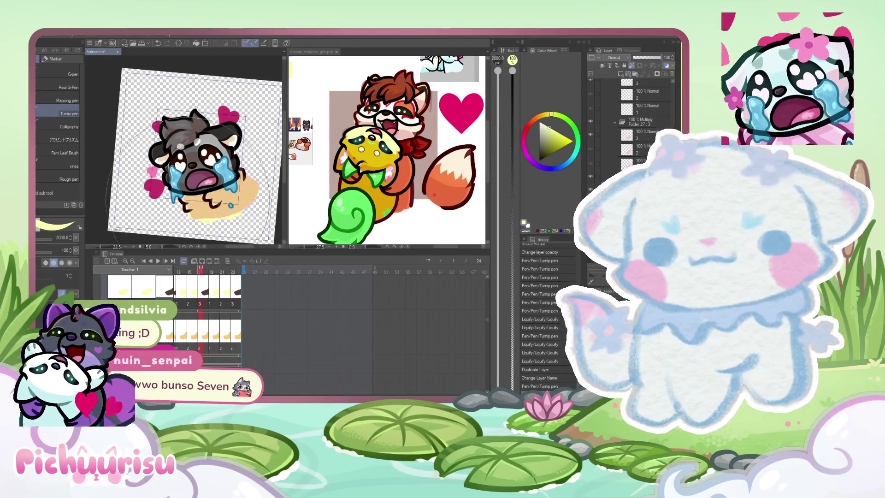
pyautogui.click(339, 179)
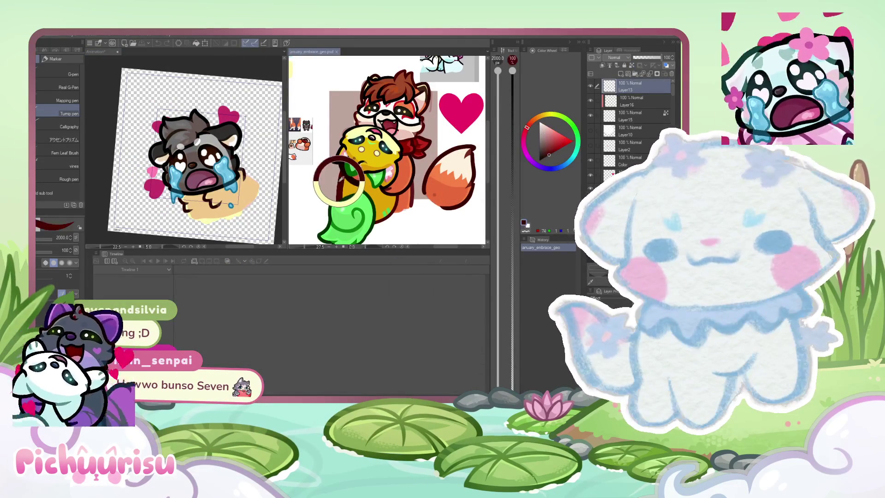
pyautogui.hotkey('ctrl', 'Tab')
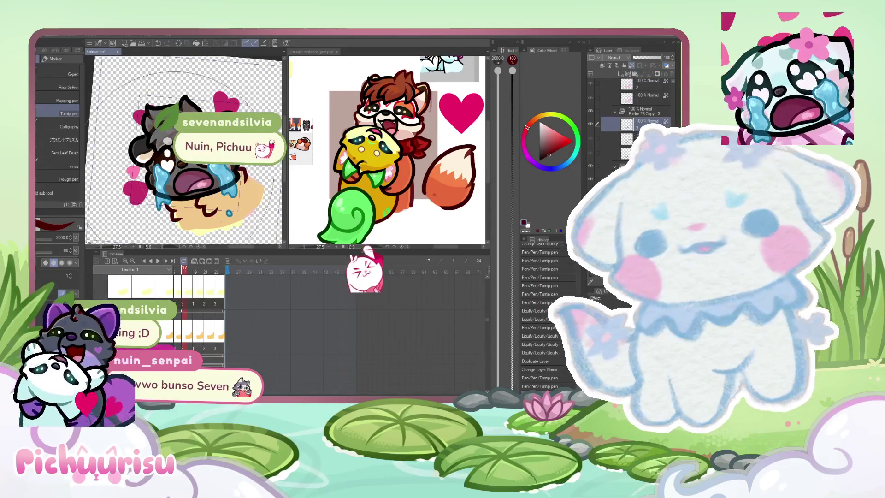
pyautogui.hscroll(-3, 311, 325)
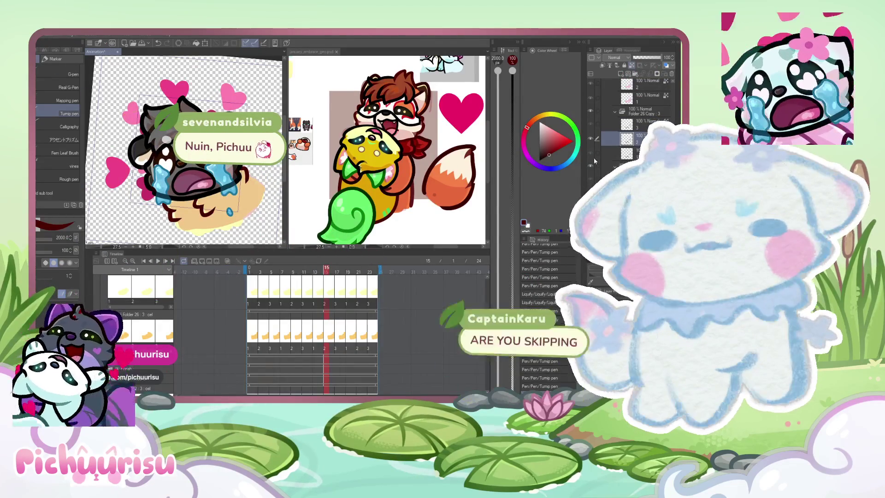
pyautogui.press('Left')
pyautogui.press('Left')
pyautogui.moveTo(361, 163); pyautogui.dragTo(365, 166)
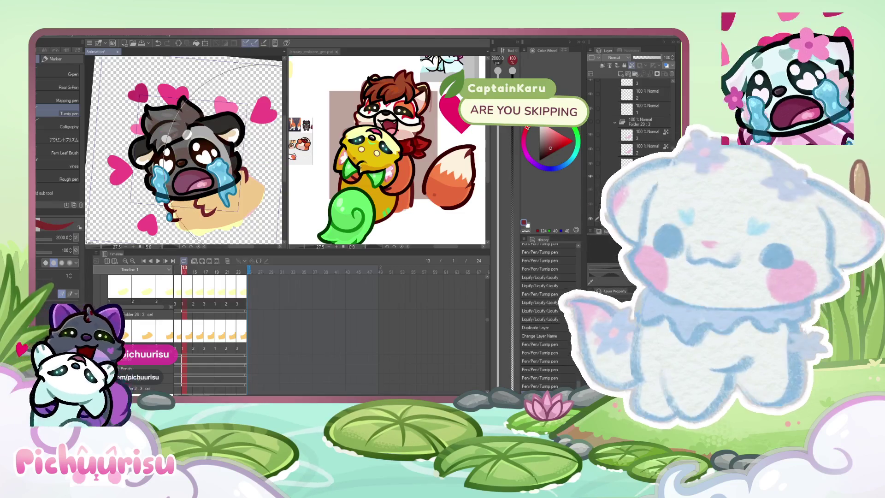
pyautogui.scroll(1, 256, 176)
pyautogui.scroll(2, 196, 207)
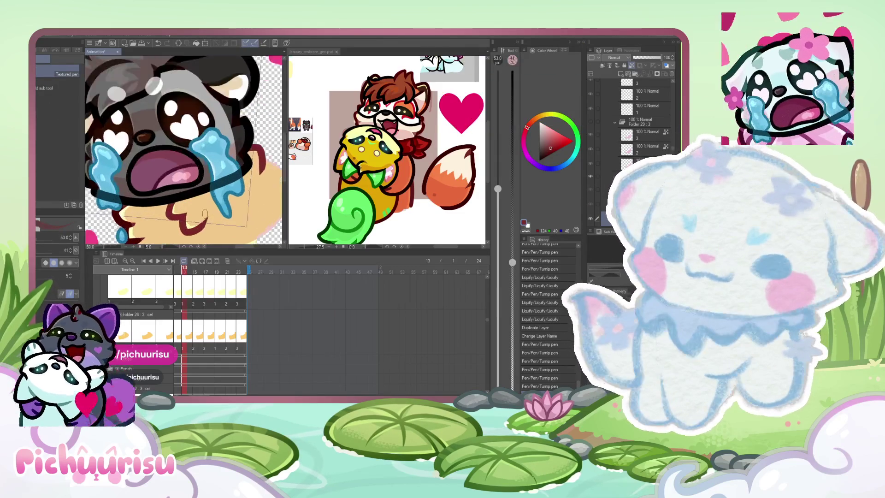
pyautogui.scroll(2, 197, 208)
pyautogui.scroll(-2, 196, 208)
# Step: Shrink the pen to a thinner size and flip between cels around frame 15 to check the drawing
pyautogui.press('p')
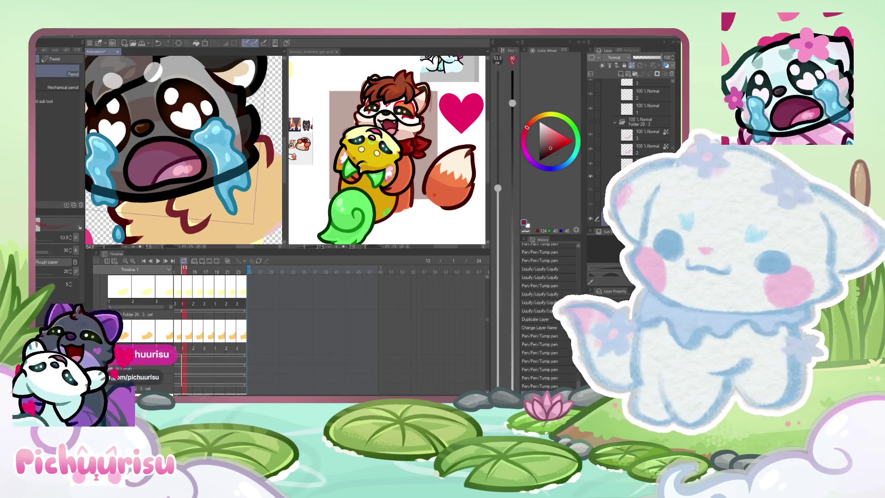
pyautogui.press('p')
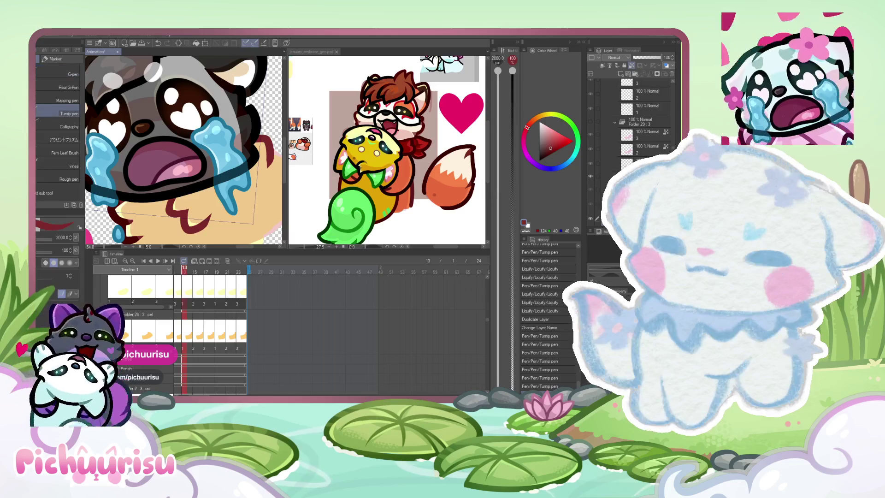
pyautogui.scroll(1, 196, 208)
pyautogui.click(39, 239)
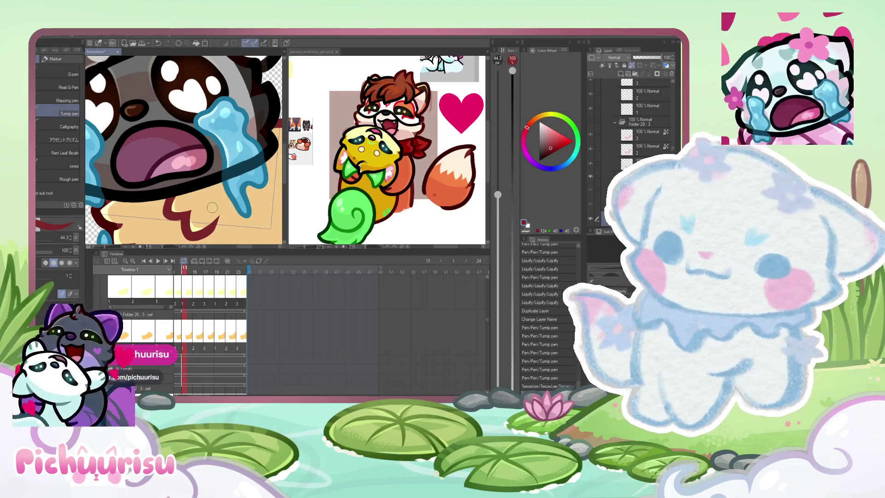
pyautogui.scroll(-2, 212, 208)
pyautogui.scroll(1, 134, 220)
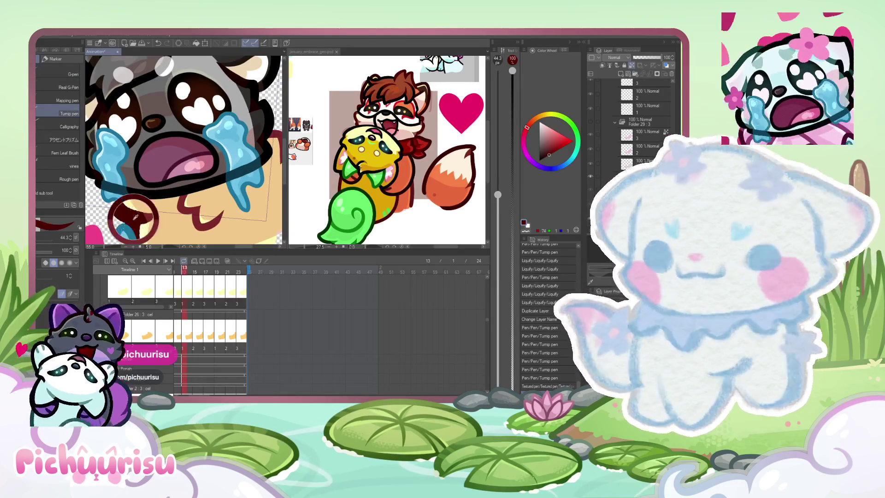
pyautogui.press('Right')
pyautogui.press('Right')
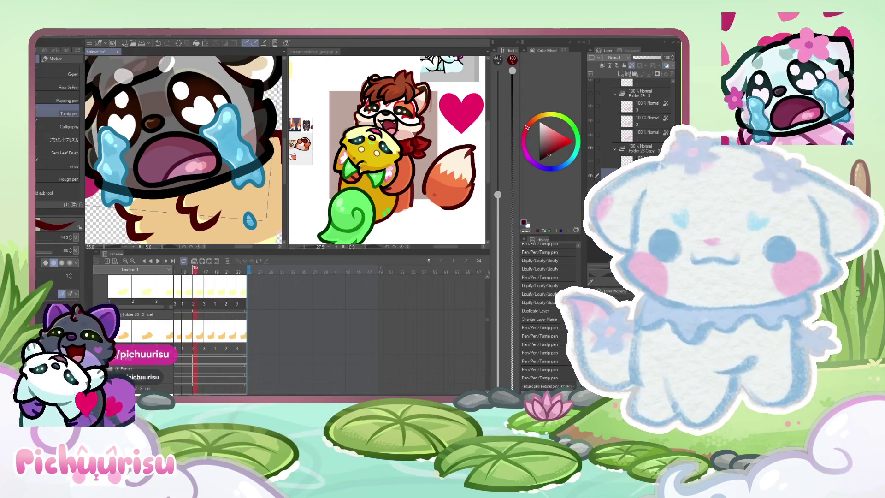
pyautogui.press('Left')
pyautogui.press('Right')
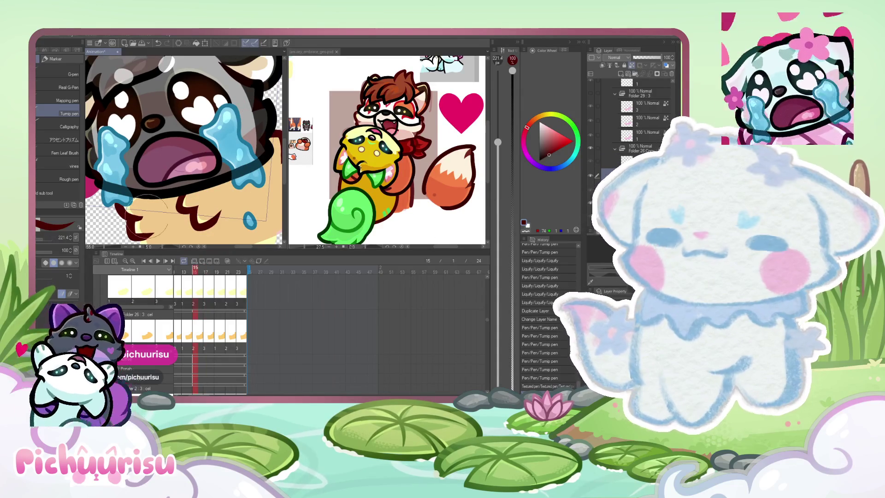
pyautogui.scroll(-2, 206, 191)
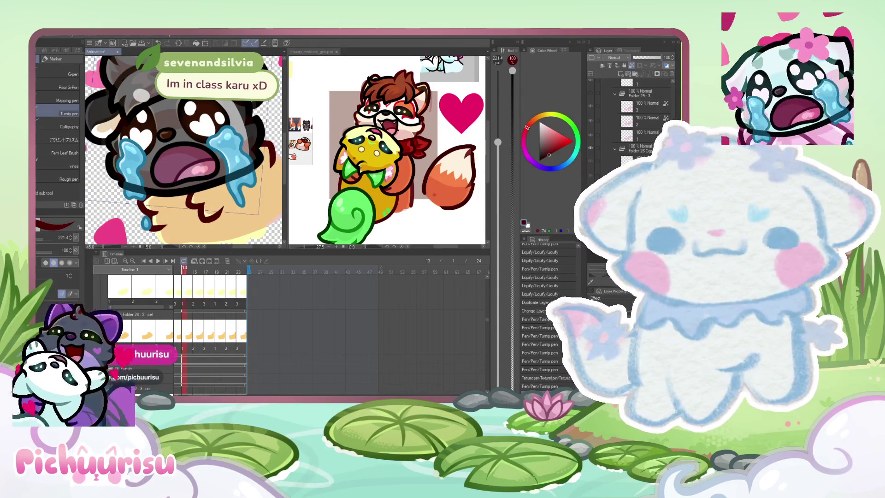
pyautogui.scroll(2, 257, 184)
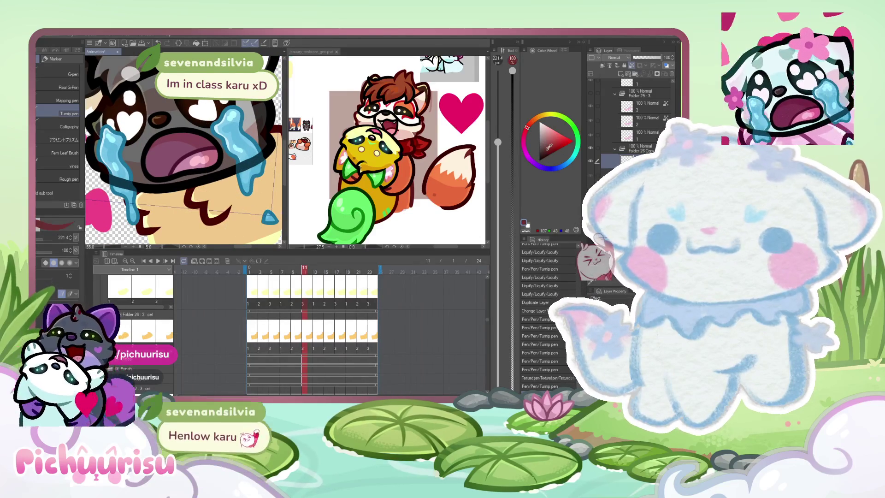
pyautogui.scroll(1, 212, 138)
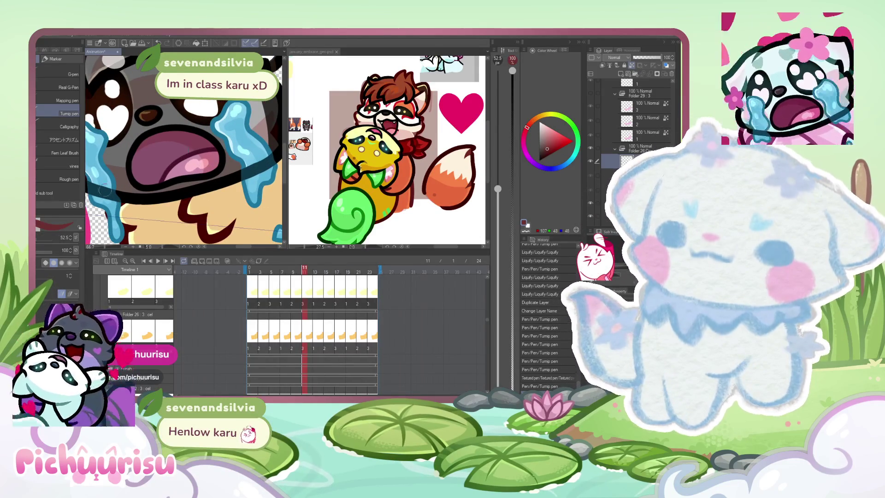
pyautogui.scroll(2, 200, 205)
pyautogui.scroll(-2, 224, 219)
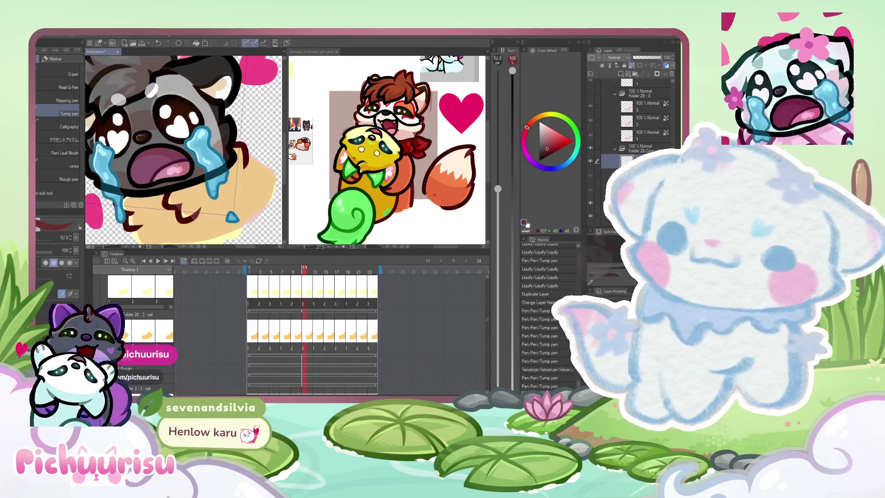
# Step: Compare with the reference illustration, then step the animation back to frame 10 and on to frame 12
pyautogui.click(399, 149)
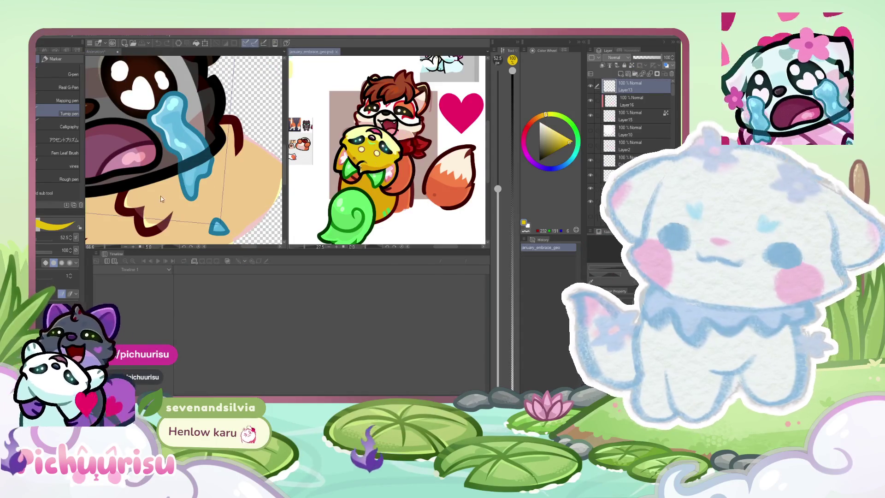
pyautogui.click(148, 217)
pyautogui.scroll(-1, 139, 212)
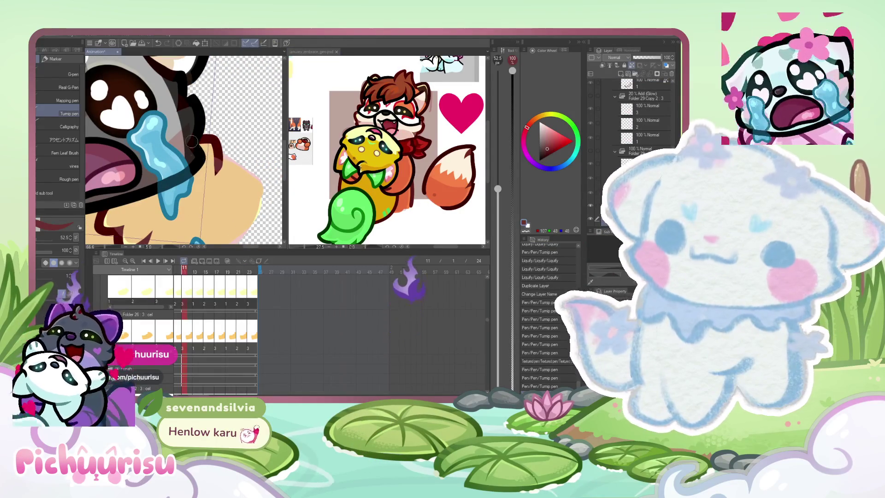
pyautogui.scroll(-2, 235, 190)
pyautogui.scroll(1, 235, 191)
pyautogui.scroll(1, 134, 180)
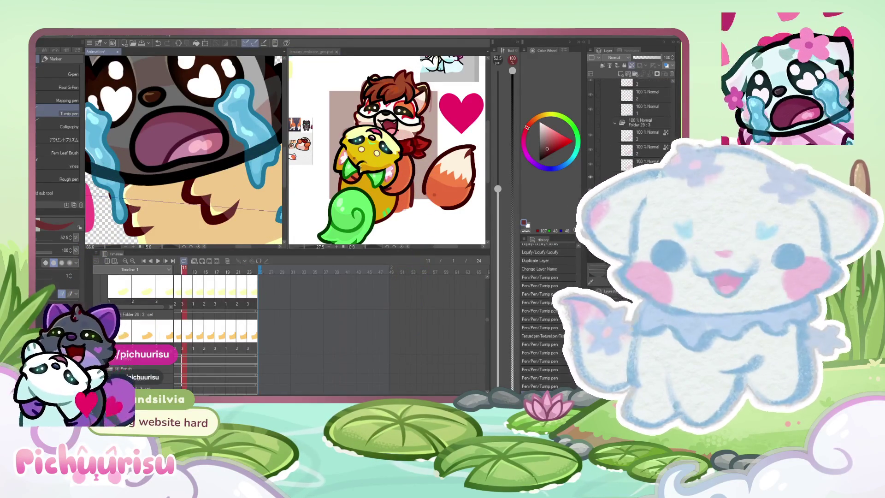
pyautogui.press('Left')
pyautogui.press('Left')
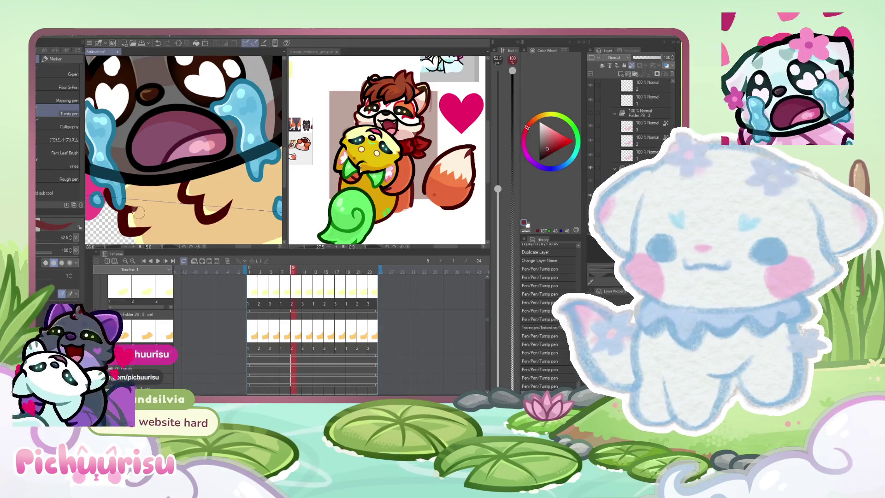
pyautogui.scroll(-1, 189, 211)
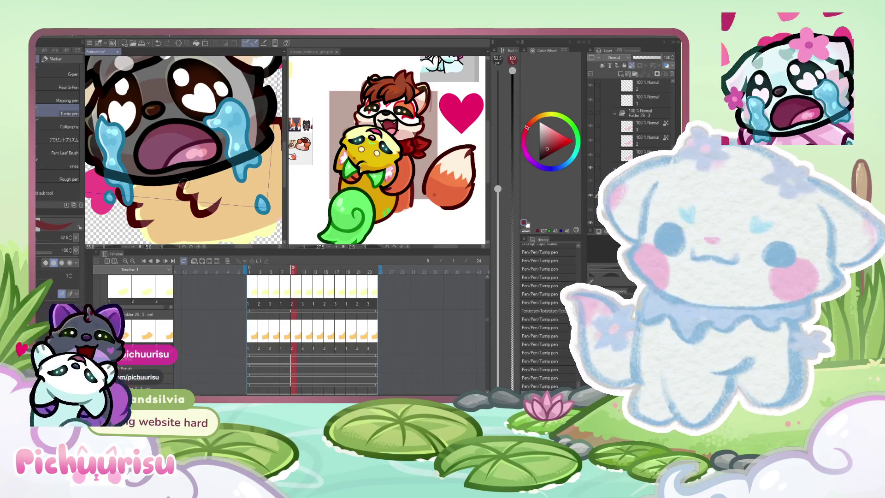
pyautogui.click(281, 281)
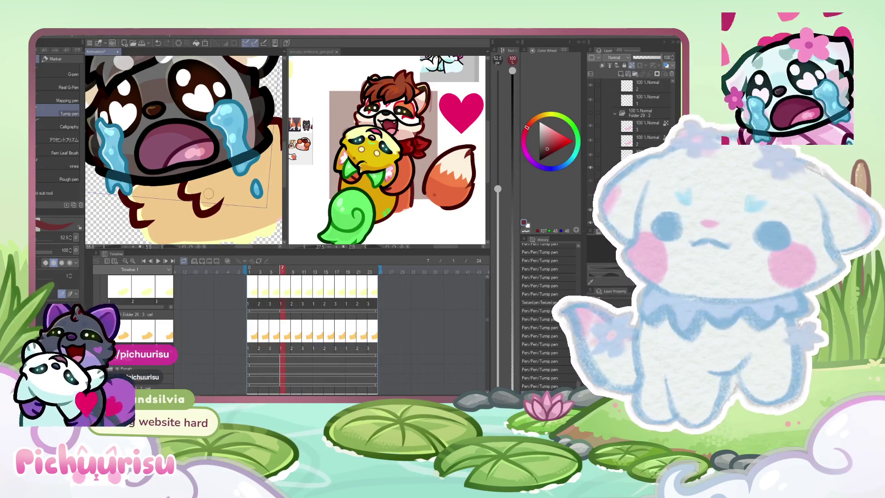
pyautogui.scroll(1, 208, 194)
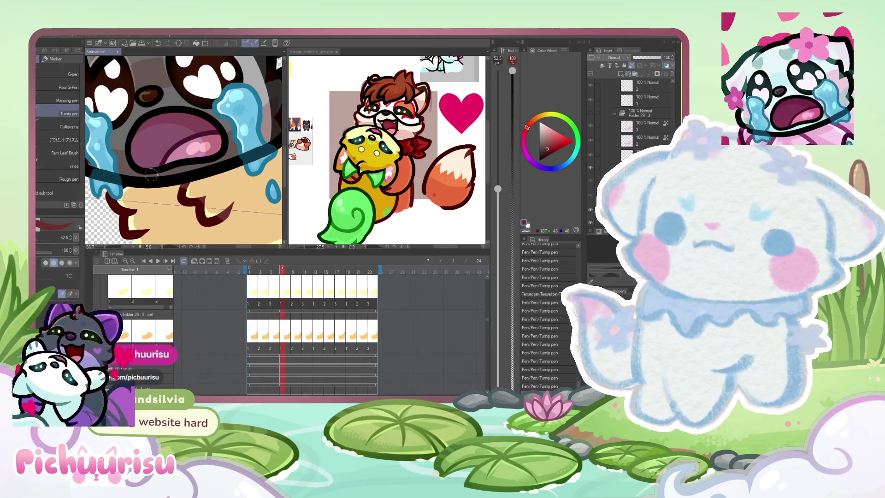
pyautogui.moveTo(138, 214); pyautogui.dragTo(227, 145)
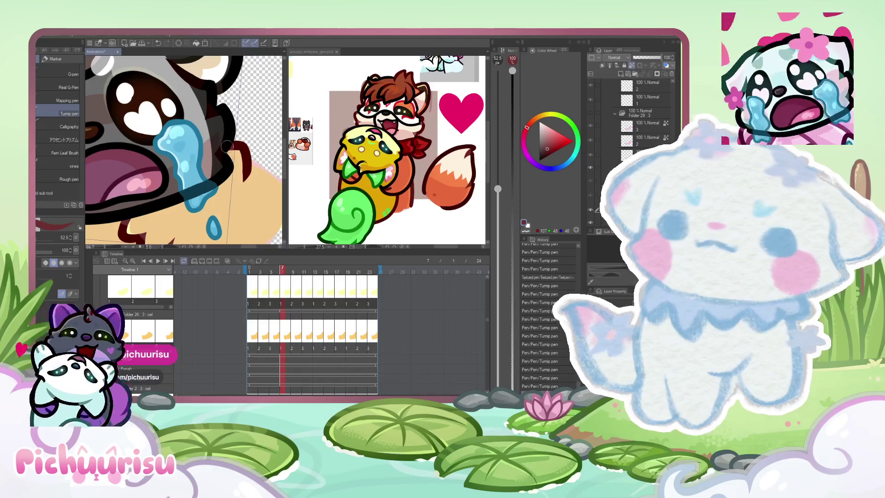
pyautogui.click(300, 273)
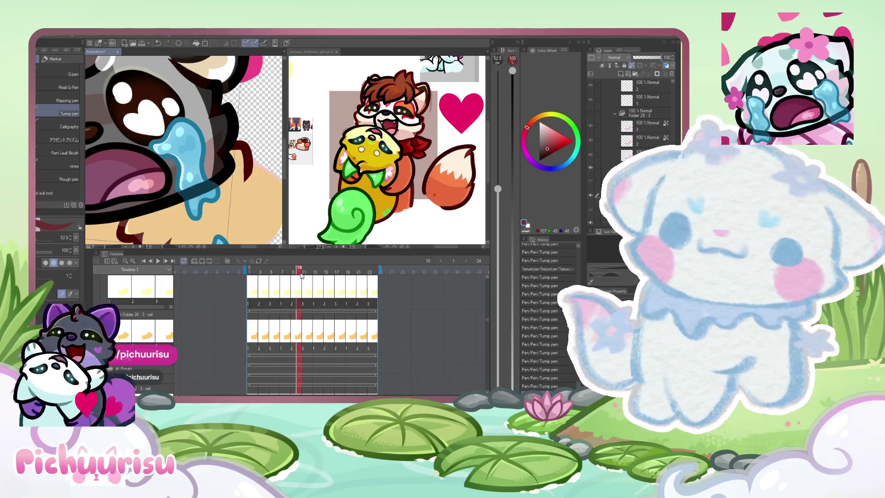
pyautogui.scroll(-1, 170, 151)
pyautogui.scroll(-1, 142, 192)
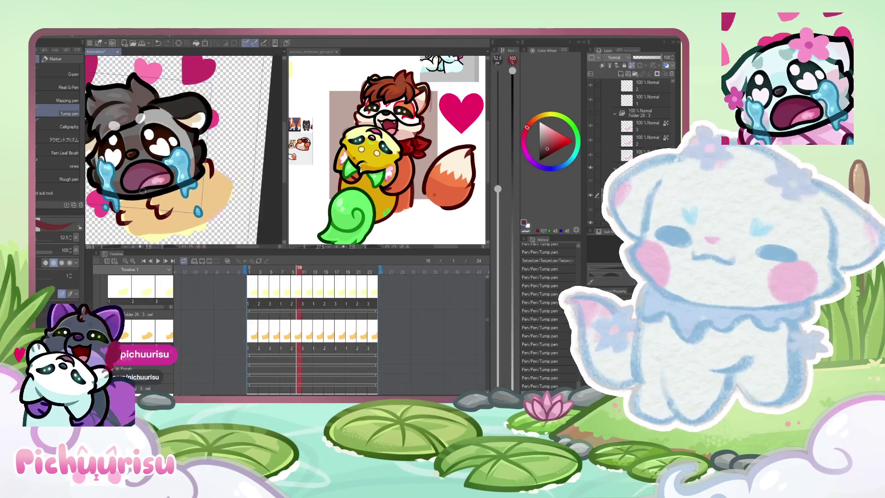
pyautogui.click(313, 274)
pyautogui.scroll(2, 155, 198)
pyautogui.scroll(-1, 156, 198)
pyautogui.scroll(1, 155, 199)
pyautogui.scroll(-1, 164, 202)
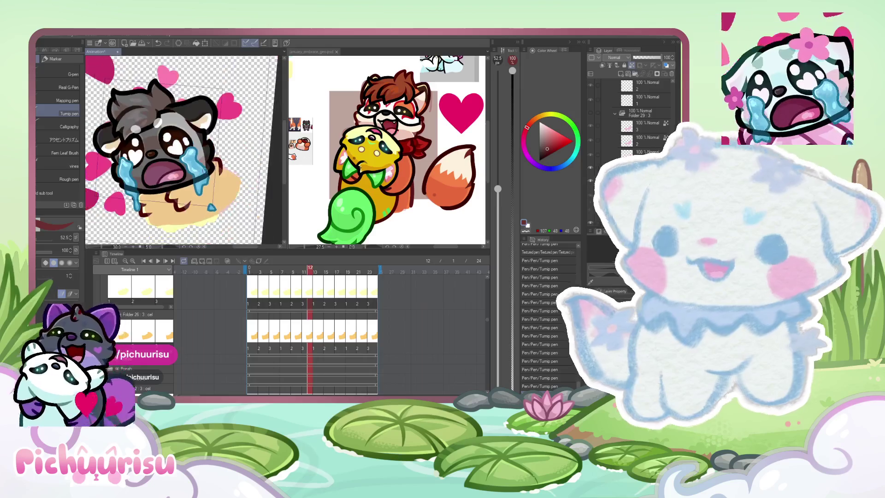
pyautogui.scroll(-1, 163, 203)
pyautogui.scroll(-1, 163, 203)
pyautogui.scroll(-1, 163, 202)
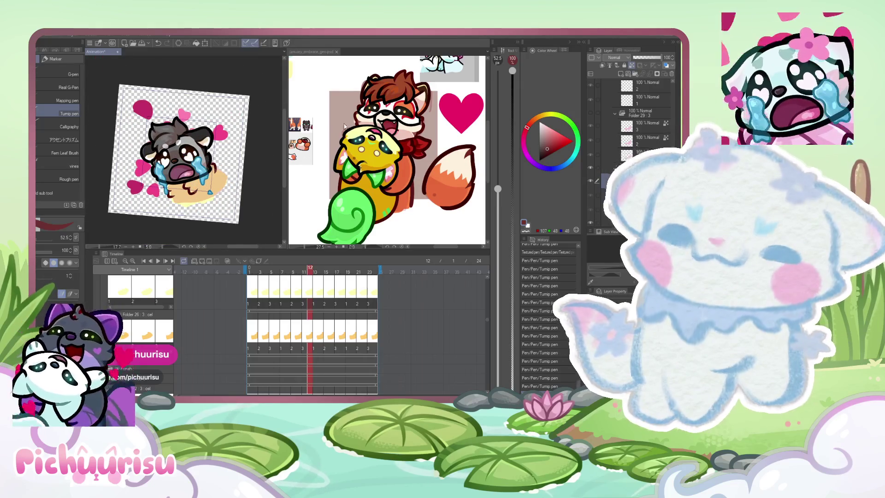
pyautogui.scroll(1, 168, 141)
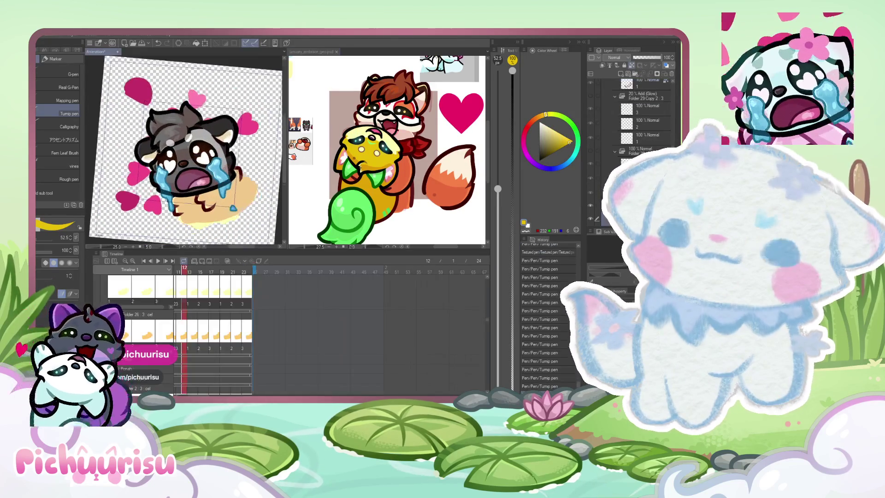
pyautogui.scroll(1, 210, 153)
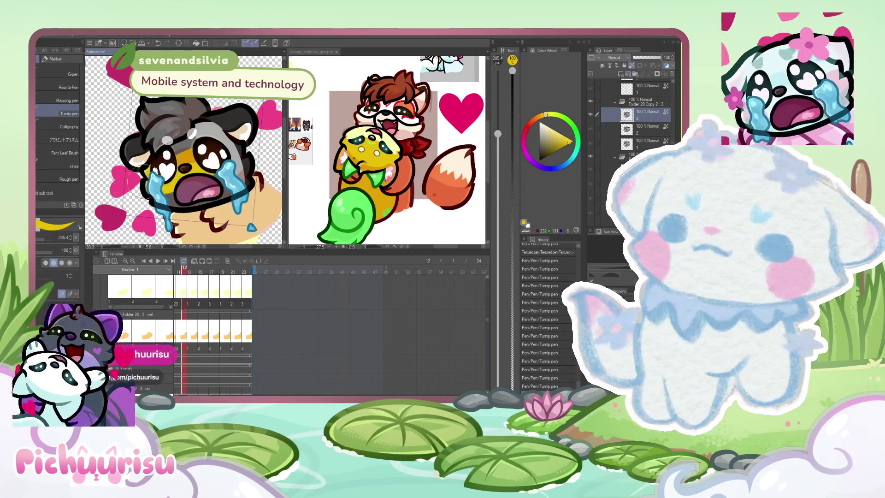
# Step: Test and undo a yellow stroke, hide the grey colouring, and delete the unwanted frame layer
pyautogui.moveTo(187, 117); pyautogui.dragTo(142, 163)
pyautogui.hotkey('ctrl', 'z')
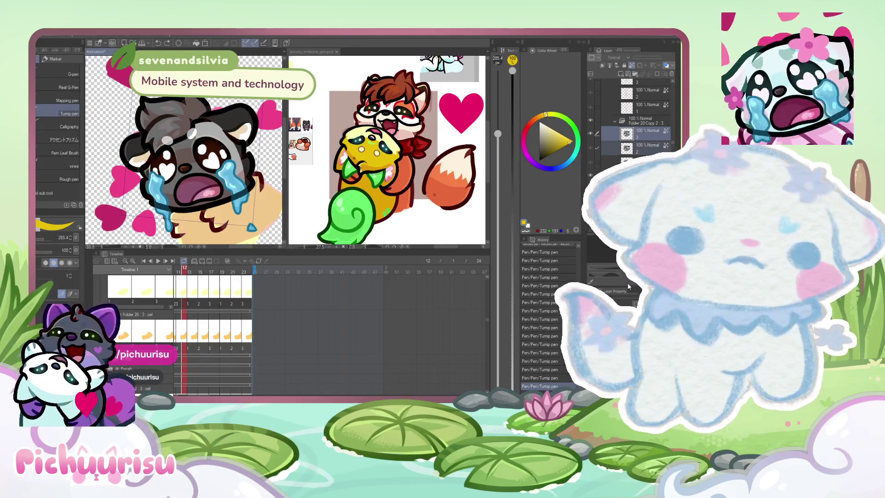
pyautogui.click(665, 108)
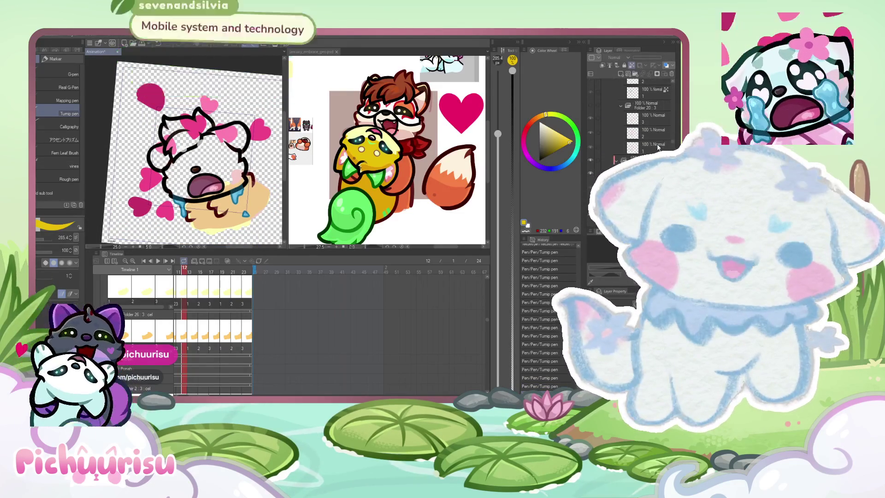
pyautogui.click(658, 147)
pyautogui.scroll(-2, 658, 147)
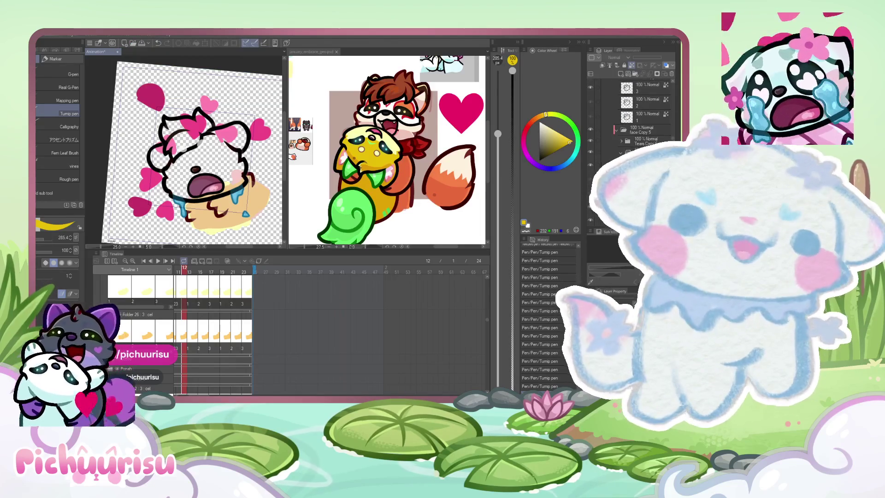
pyautogui.click(642, 133)
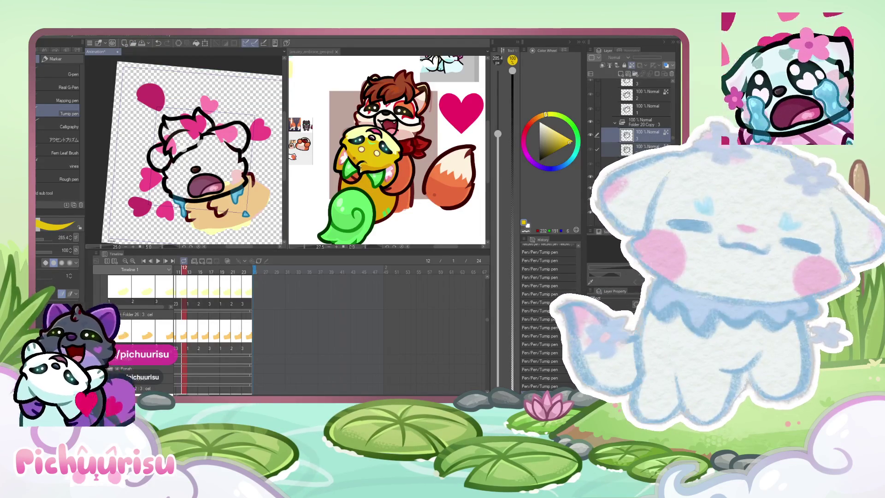
pyautogui.press('Delete')
# Step: Step to frame 13, hide its grey colouring, and shrink the view to the whole head
pyautogui.press('Right')
pyautogui.hotkey('ctrl', '-')
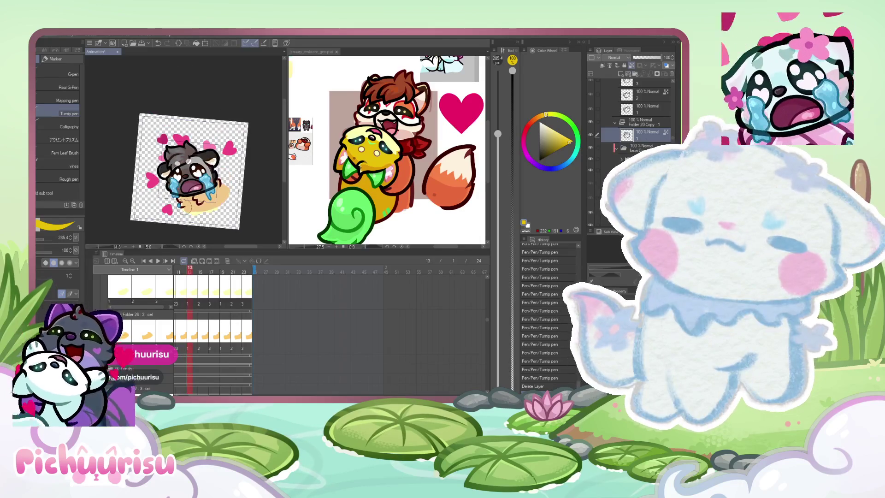
pyautogui.scroll(-3, 612, 150)
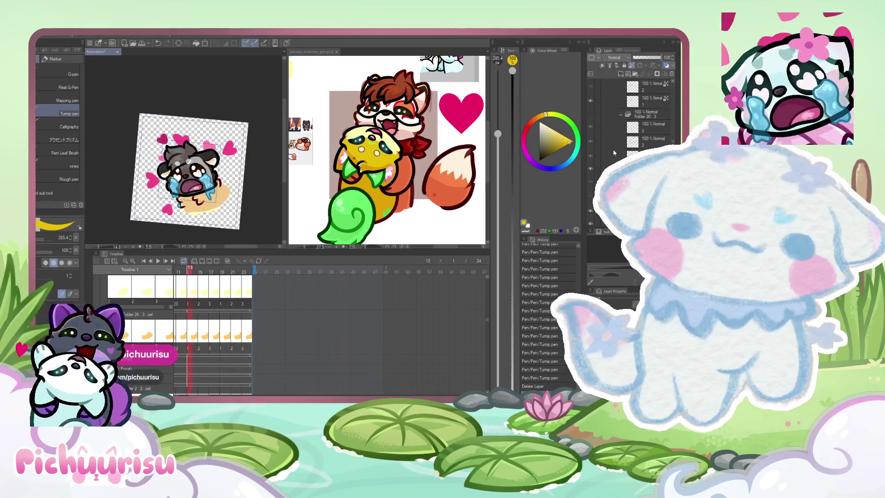
pyautogui.click(589, 142)
pyautogui.hotkey('ctrl', '-')
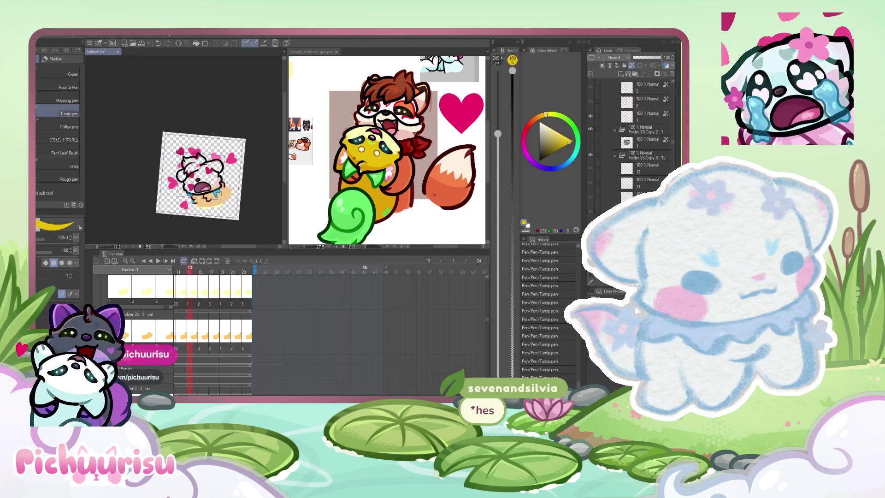
# Step: Delete another unwanted layer before moving to Live2D Cubism Editor
pyautogui.press('Delete')
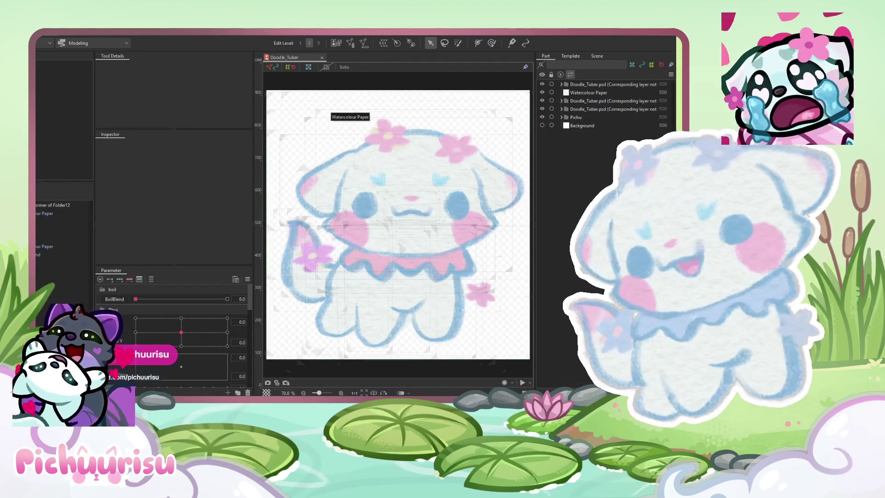
pyautogui.scroll(1, 457, 264)
pyautogui.scroll(1, 438, 286)
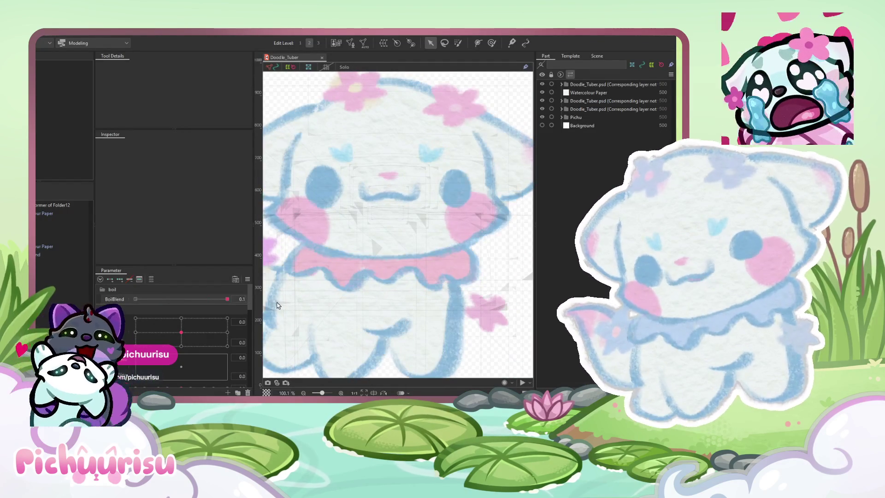
pyautogui.scroll(-2, 397, 229)
# Step: Test the BoilBlend parameter from zero to maximum with the Watercolour Paper mesh selected
pyautogui.moveTo(154, 299); pyautogui.dragTo(215, 301)
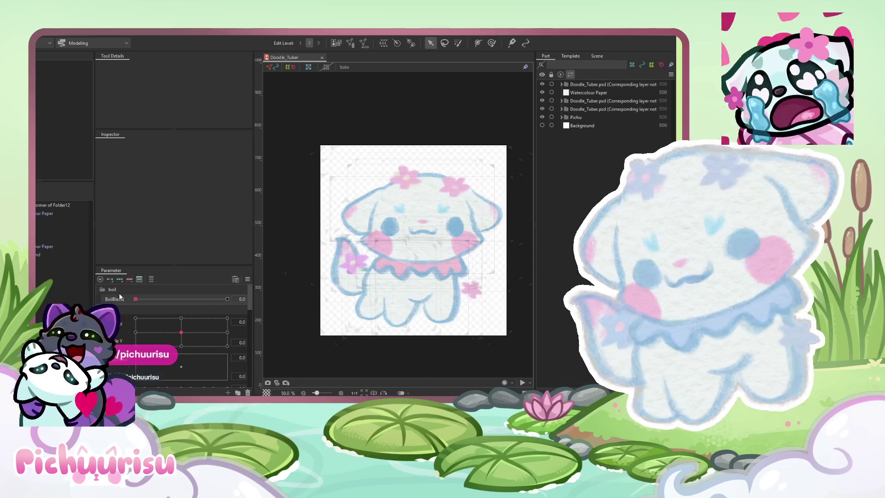
pyautogui.click(151, 279)
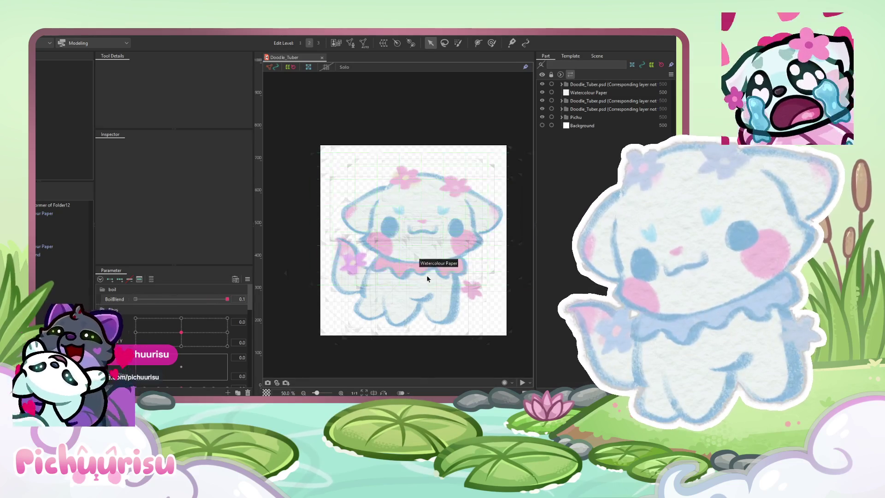
pyautogui.scroll(2, 426, 275)
pyautogui.scroll(-2, 347, 238)
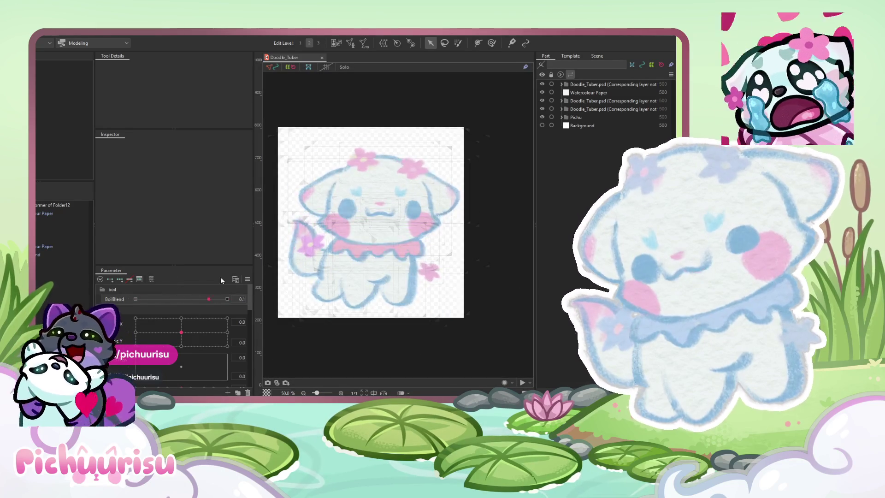
pyautogui.moveTo(227, 299); pyautogui.dragTo(219, 303)
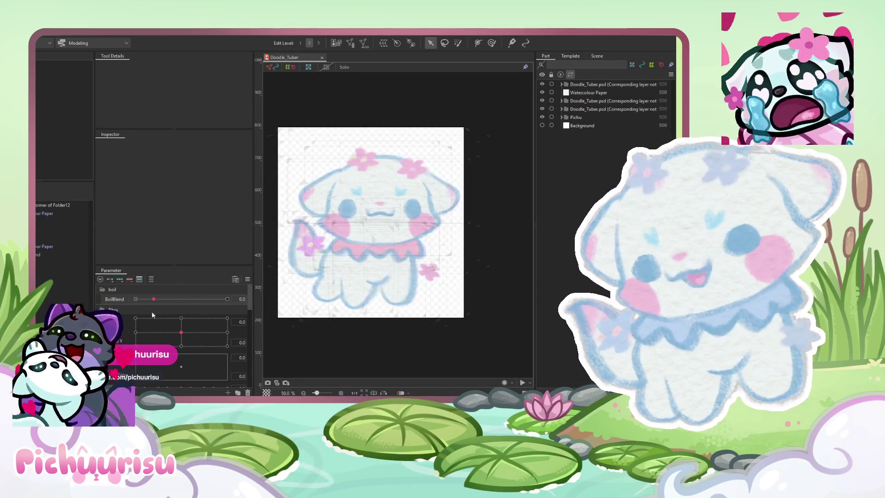
pyautogui.scroll(2, 423, 291)
pyautogui.click(211, 305)
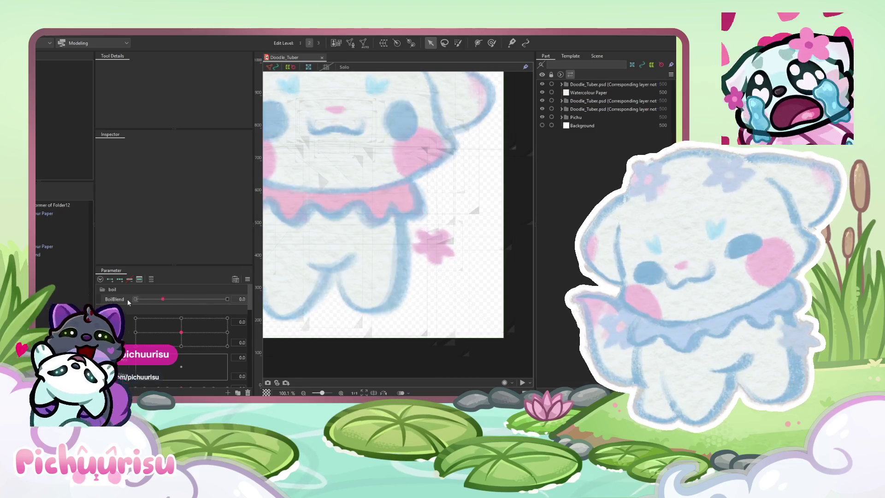
pyautogui.scroll(-1, 384, 207)
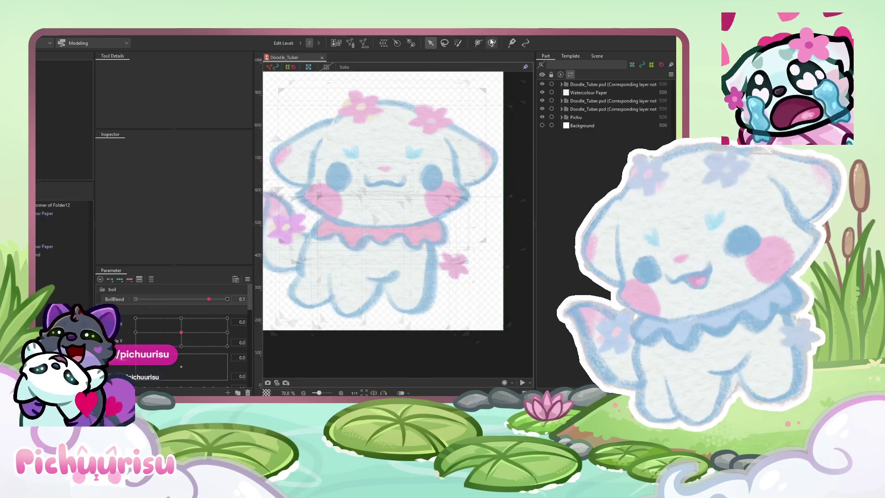
pyautogui.scroll(-2, 443, 257)
pyautogui.scroll(2, 443, 256)
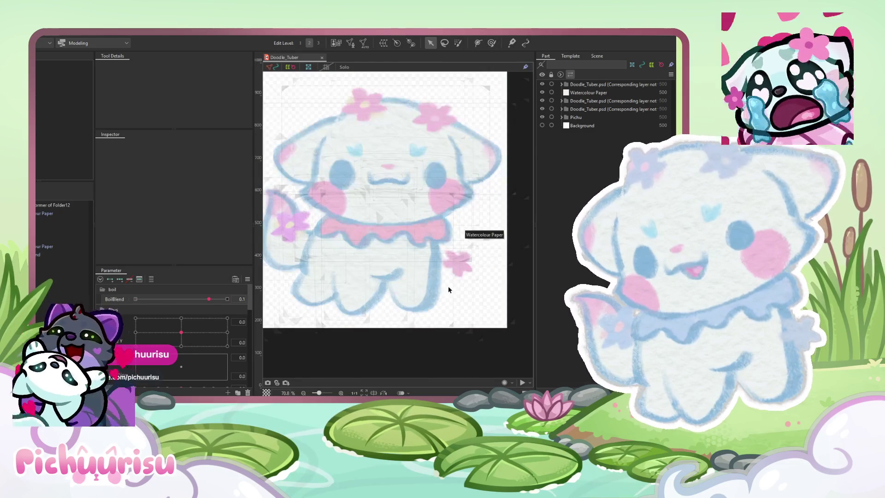
pyautogui.click(439, 286)
pyautogui.moveTo(210, 299); pyautogui.dragTo(228, 298)
pyautogui.click(199, 299)
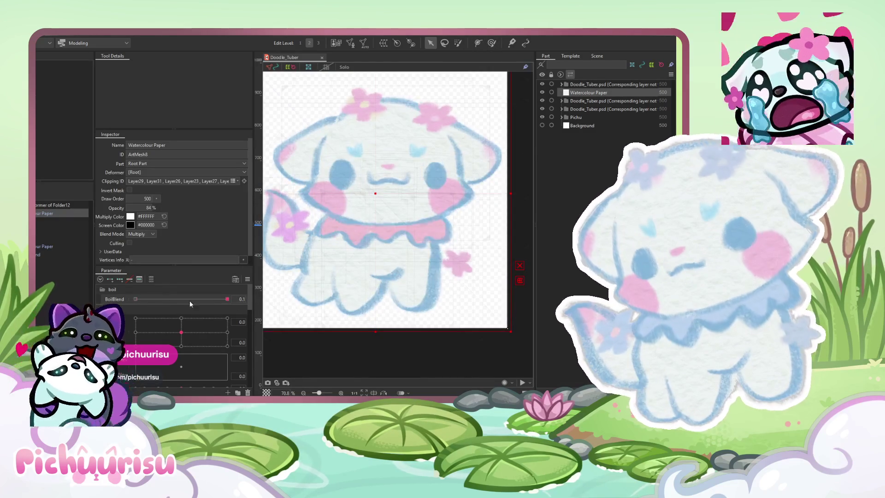
pyautogui.click(209, 298)
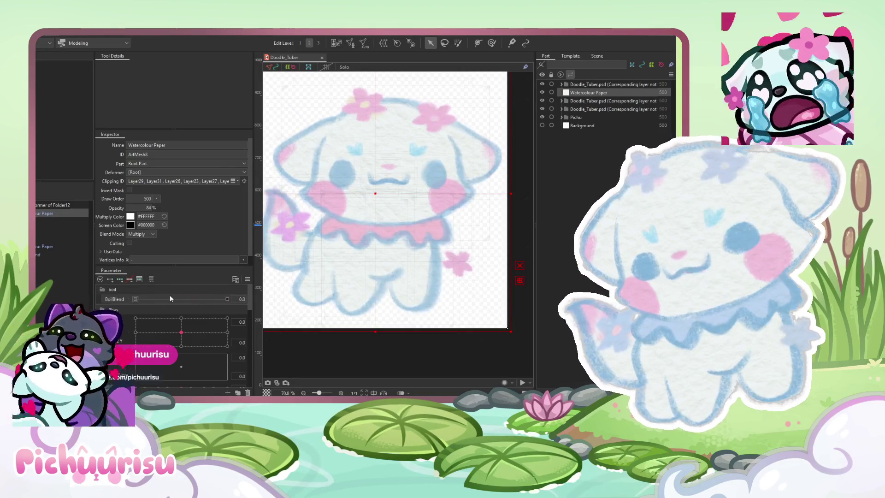
pyautogui.click(227, 298)
pyautogui.click(52, 34)
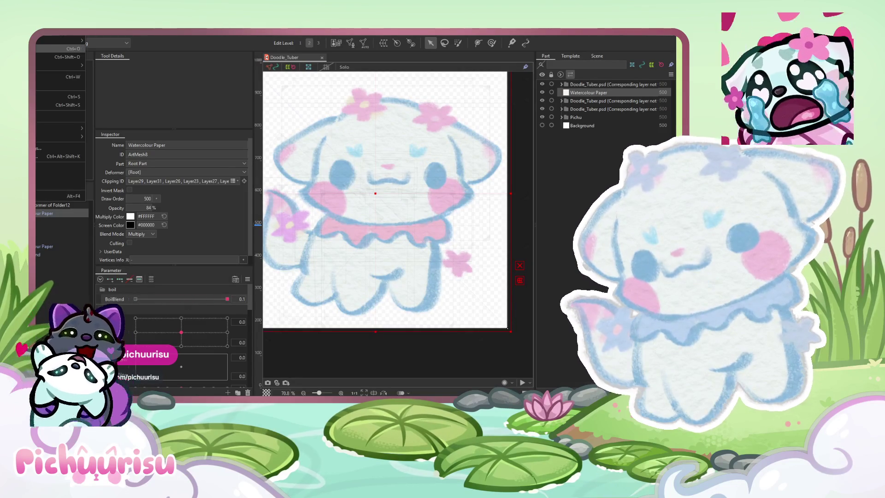
pyautogui.click(336, 148)
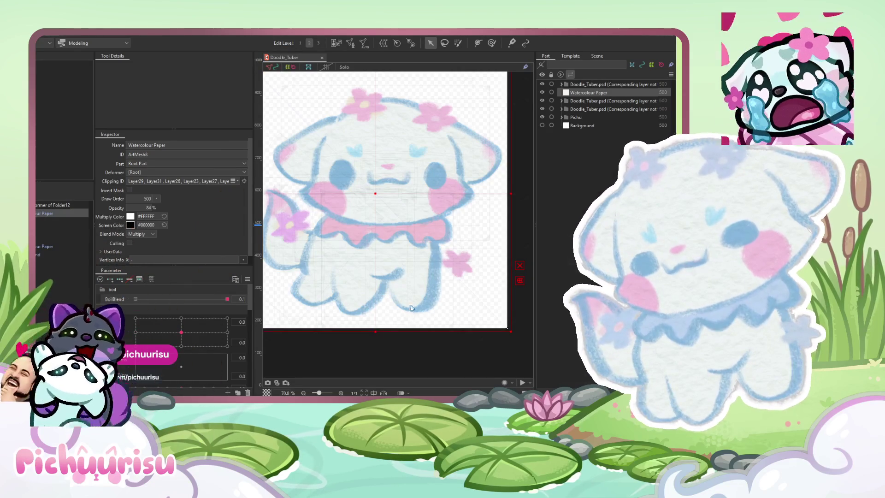
pyautogui.scroll(-3, 359, 145)
pyautogui.scroll(1, 385, 188)
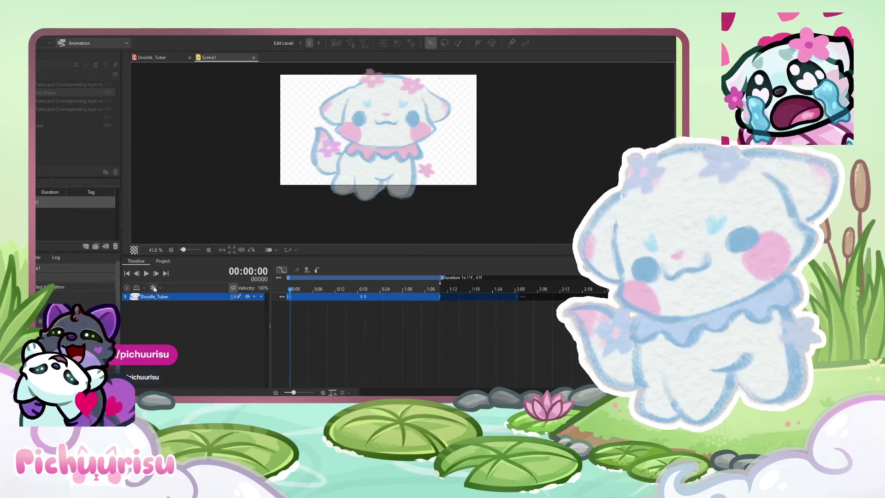
# Step: Expand the Doodle_Tuber Live2D parameter tracks, scrub to frame 27, and show keyframes as value curves
pyautogui.click(126, 297)
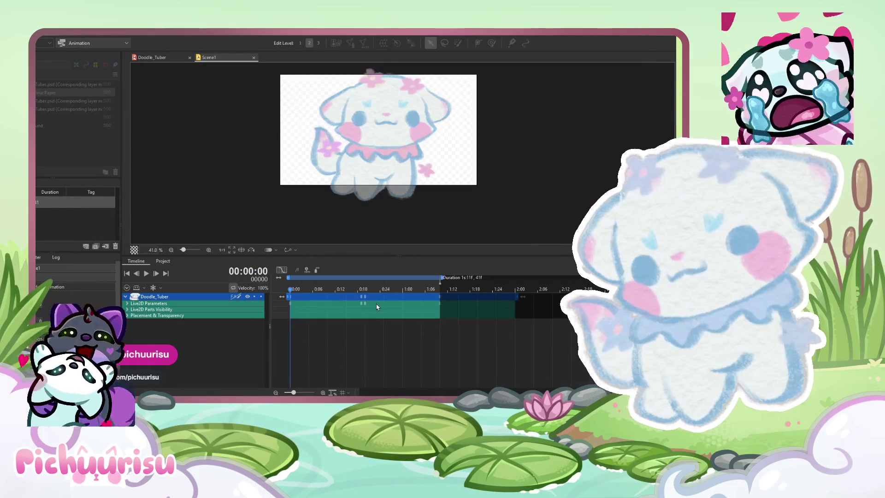
pyautogui.click(127, 304)
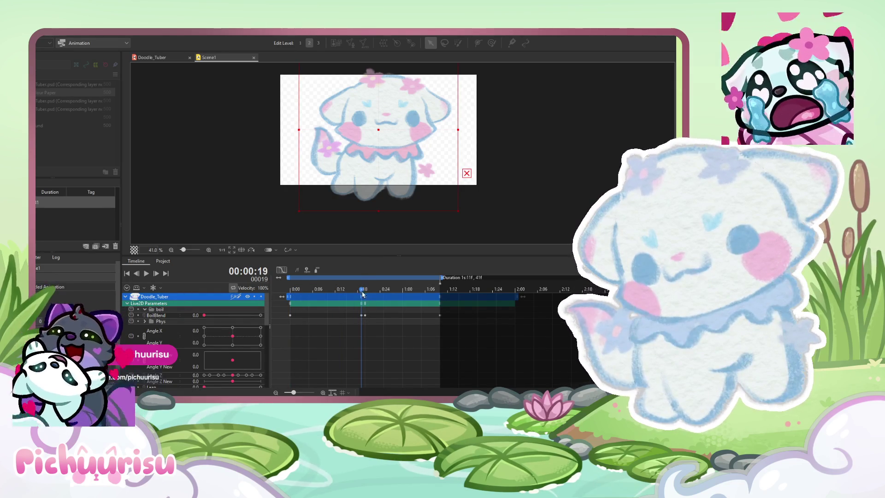
pyautogui.moveTo(362, 294)
pyautogui.mouseDown()
pyautogui.moveTo(284, 296)
pyautogui.moveTo(284, 316)
pyautogui.mouseUp()
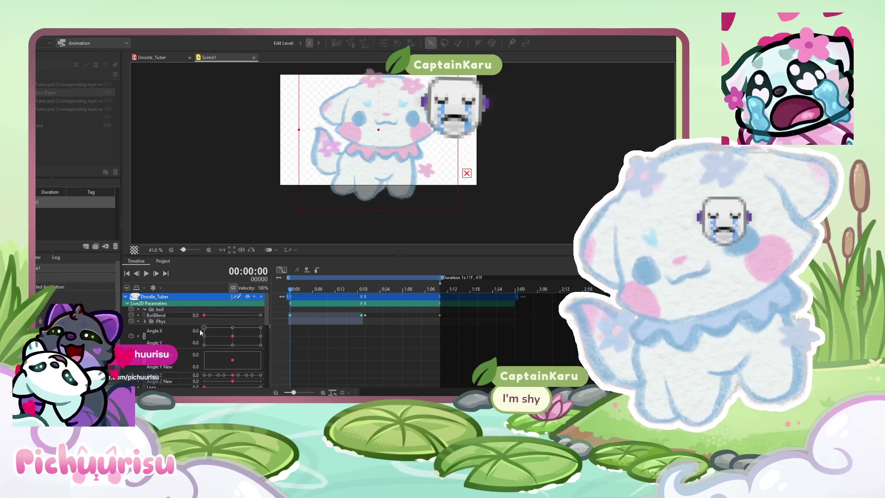
pyautogui.moveTo(290, 289); pyautogui.dragTo(392, 292)
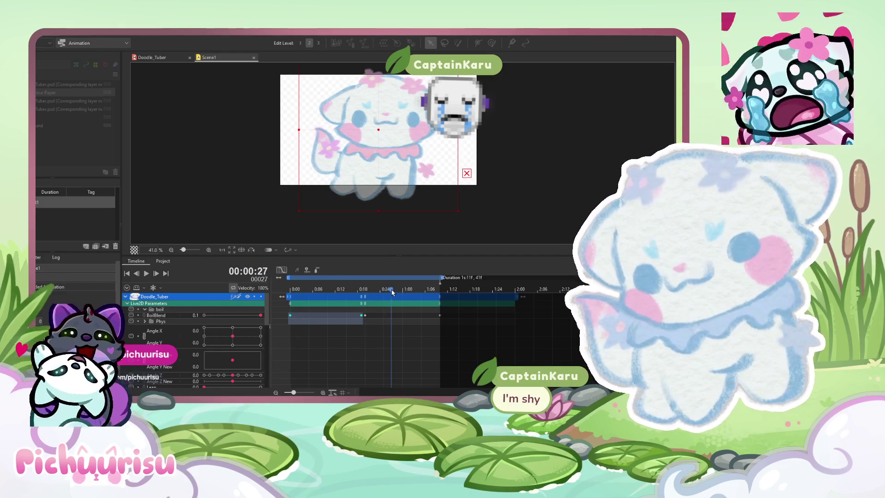
pyautogui.click(282, 270)
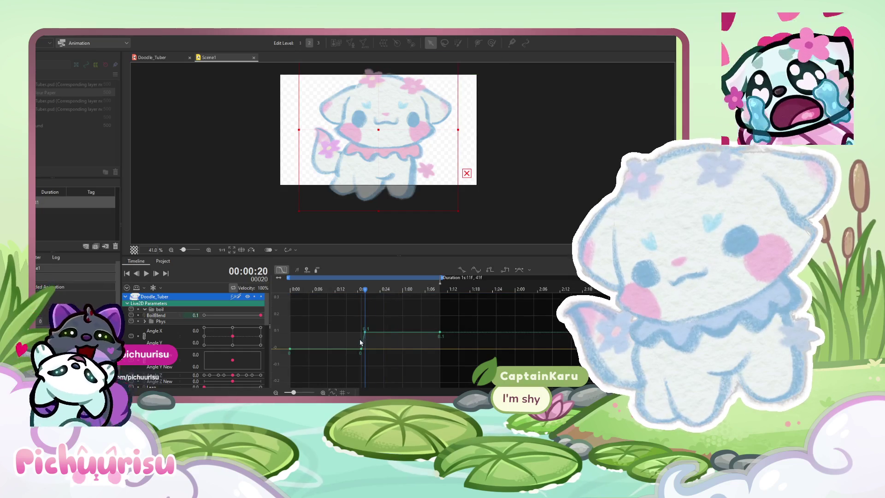
# Step: Select the BoilBlend keyframe at frame 20, recentre the scene view, and scrub back to frame 18
pyautogui.click(365, 330)
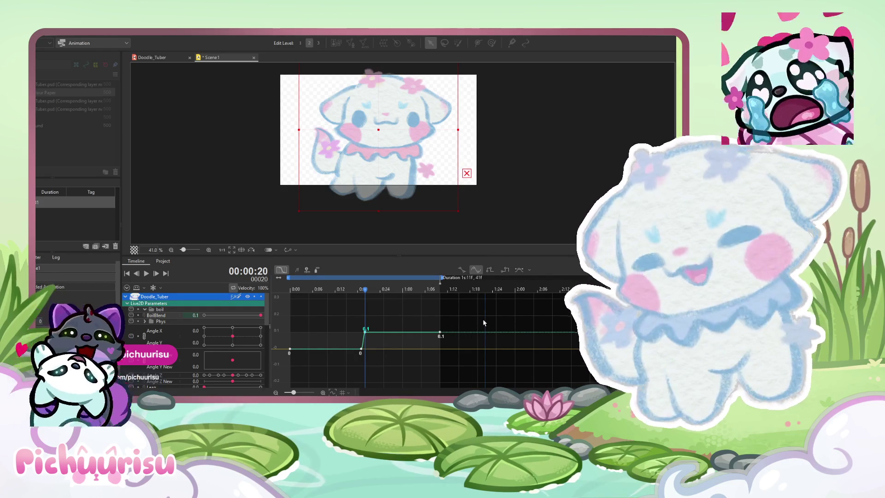
pyautogui.moveTo(422, 126); pyautogui.dragTo(418, 152)
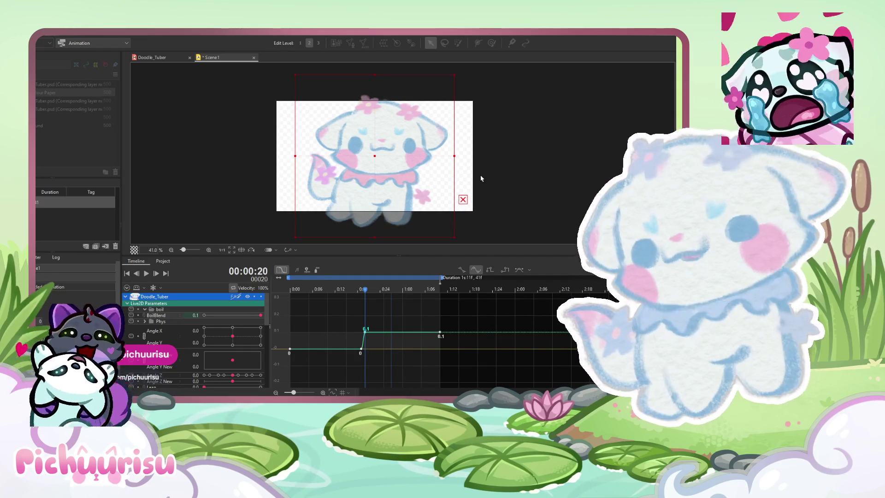
pyautogui.scroll(-1, 481, 179)
pyautogui.scroll(1, 477, 181)
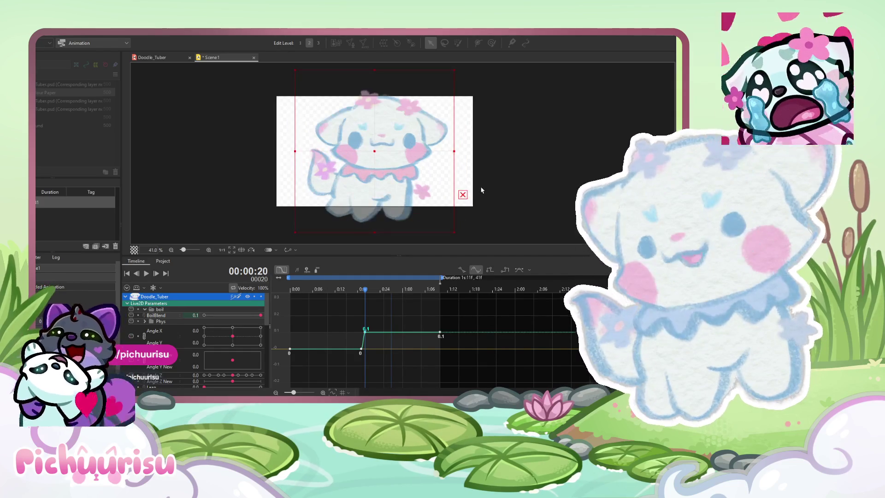
pyautogui.moveTo(480, 192); pyautogui.dragTo(451, 184)
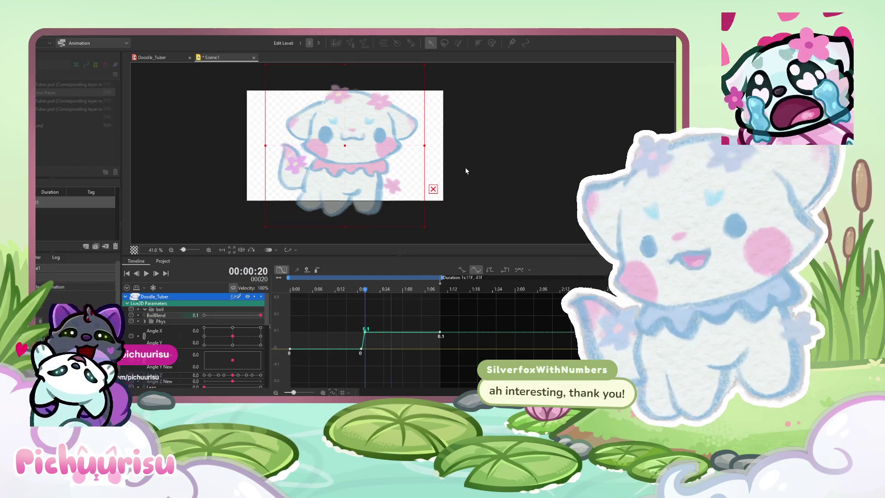
pyautogui.moveTo(469, 170); pyautogui.dragTo(485, 182)
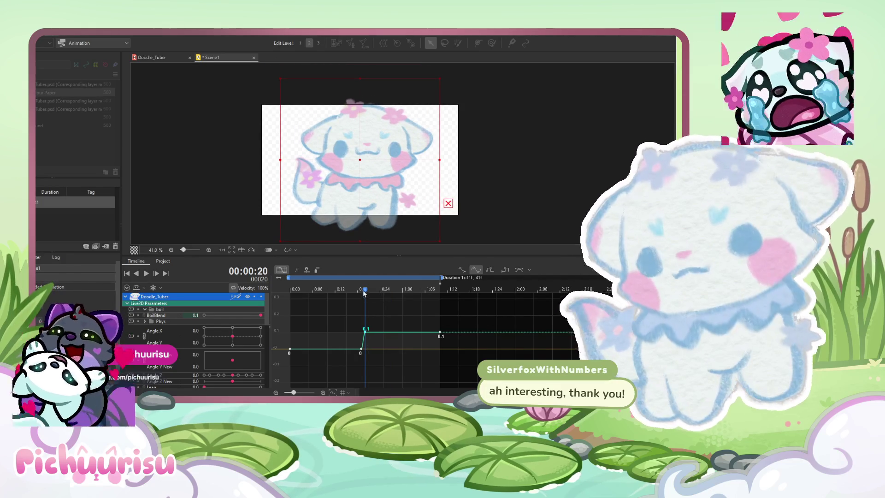
pyautogui.moveTo(382, 294)
pyautogui.mouseDown()
pyautogui.moveTo(337, 290)
pyautogui.moveTo(358, 290)
pyautogui.mouseUp()
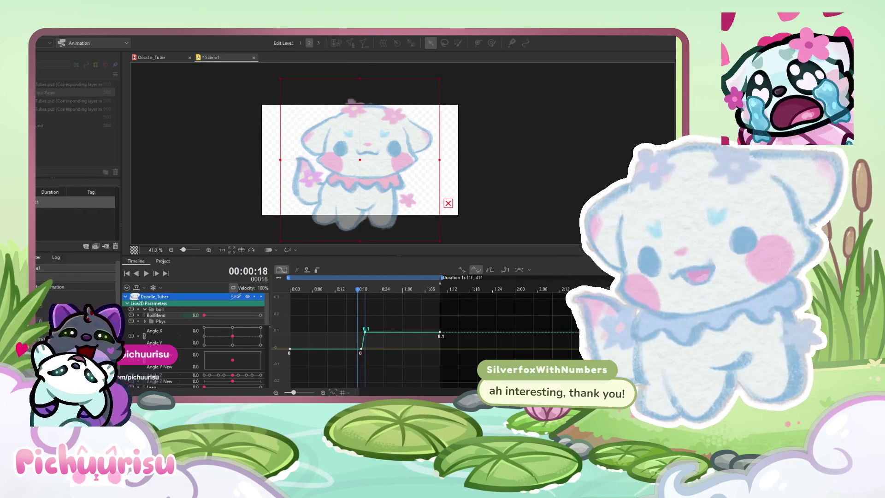
pyautogui.click(45, 31)
pyautogui.click(176, 120)
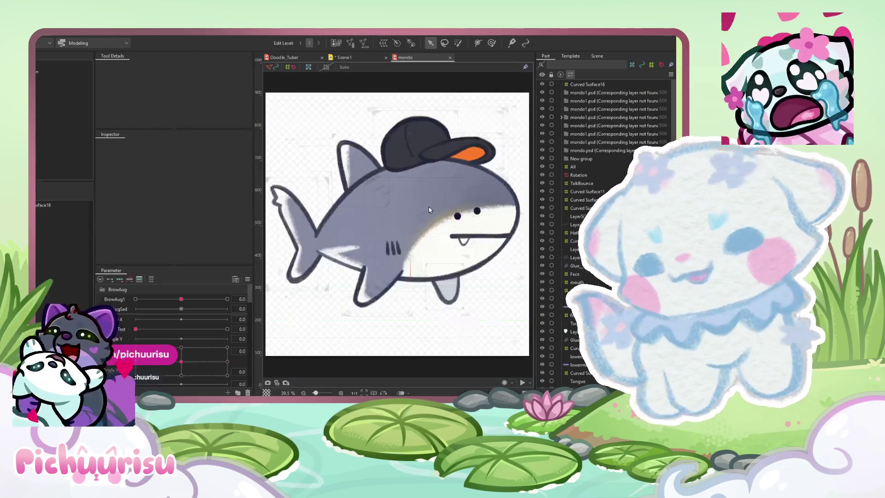
pyautogui.scroll(2, 429, 209)
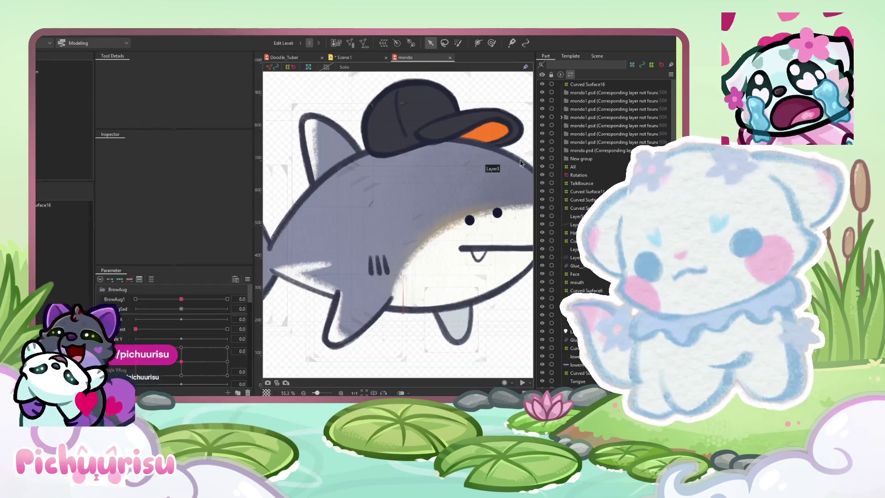
# Step: Select through Layer3 and the Curved Surface16 deformer to the shark's hat mesh
pyautogui.click(443, 189)
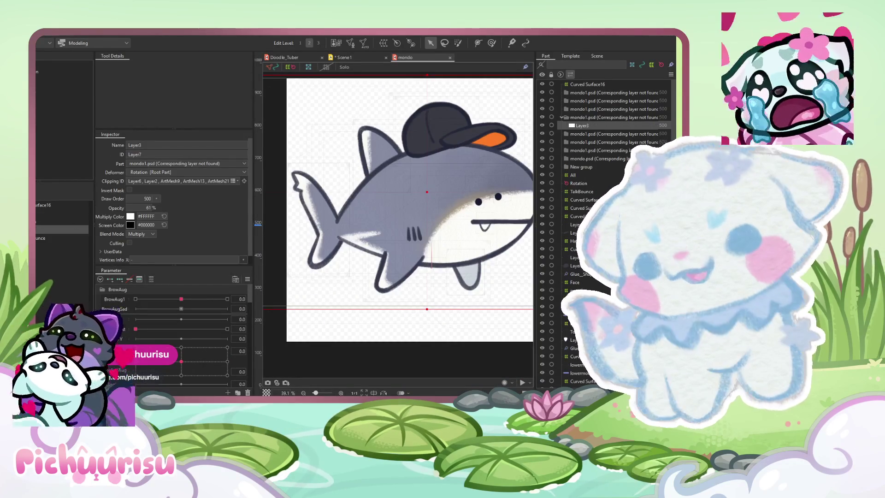
pyautogui.click(399, 215)
pyautogui.scroll(-2, 399, 215)
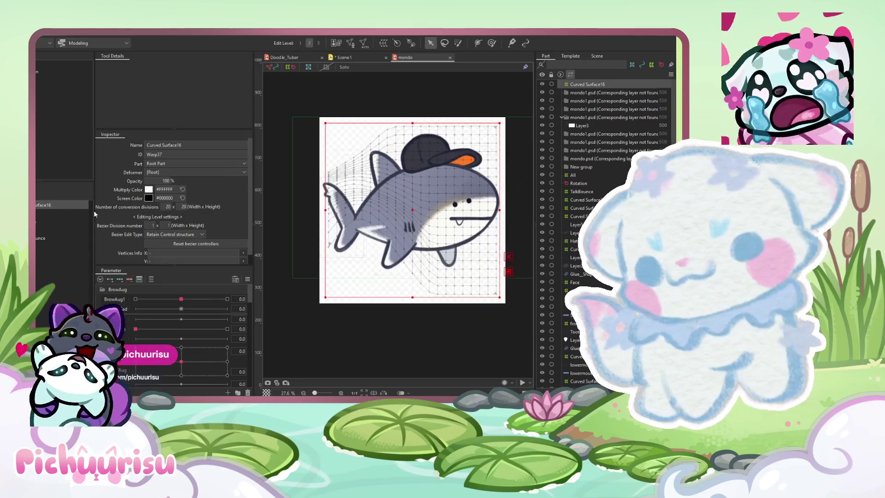
pyautogui.click(422, 256)
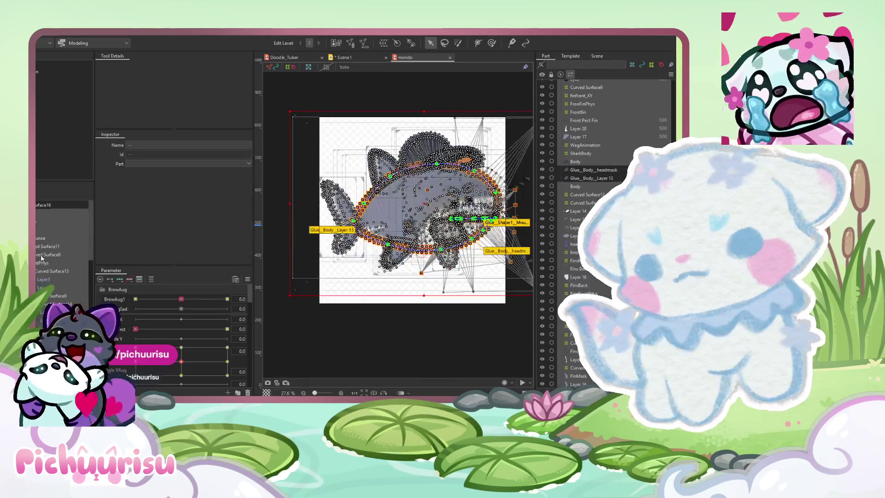
pyautogui.click(424, 149)
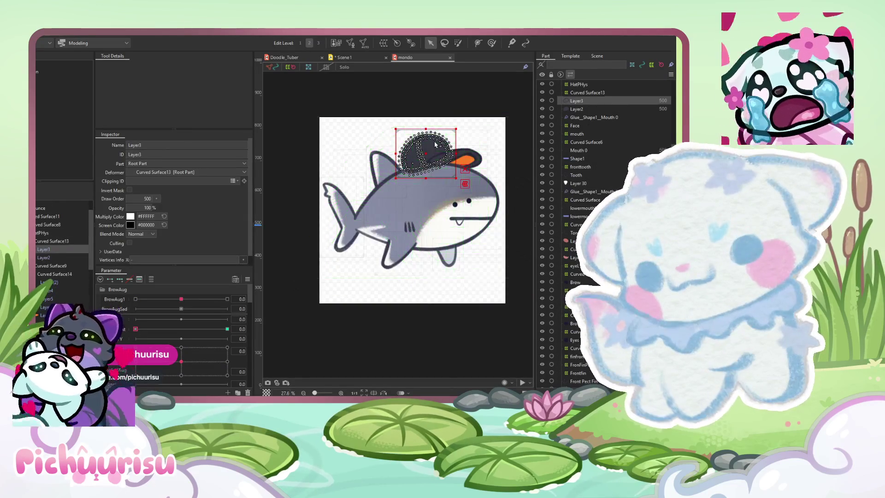
pyautogui.scroll(5, 442, 213)
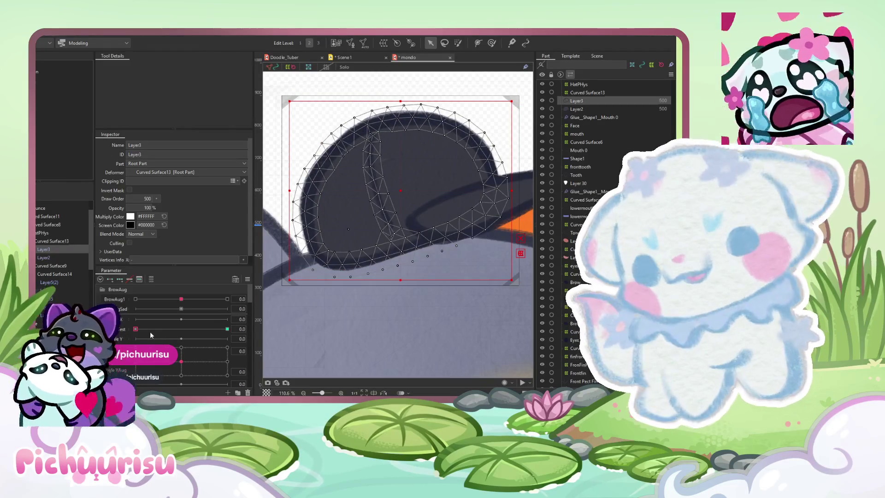
# Step: Activate WiggleTest, reset it to zero, then jump it to the 1.0 keyform for editing
pyautogui.click(150, 327)
pyautogui.moveTo(193, 319)
pyautogui.mouseDown()
pyautogui.moveTo(147, 318)
pyautogui.moveTo(174, 328)
pyautogui.mouseUp()
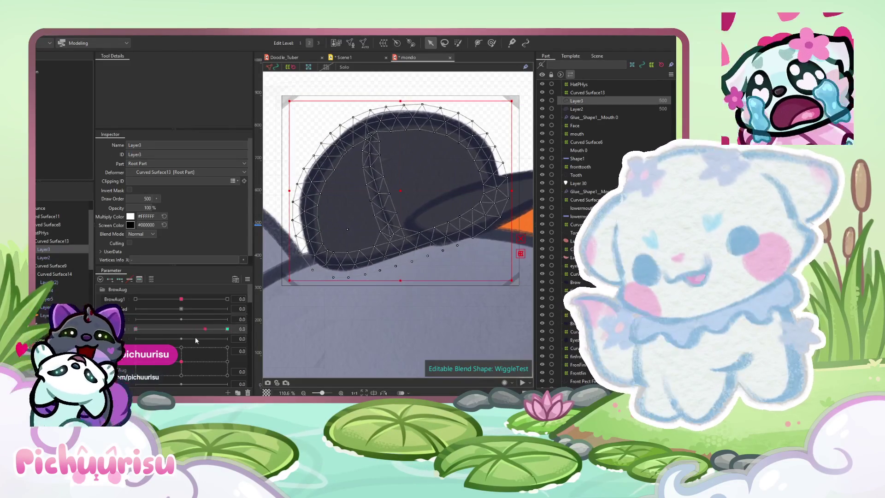
pyautogui.scroll(-3, 357, 273)
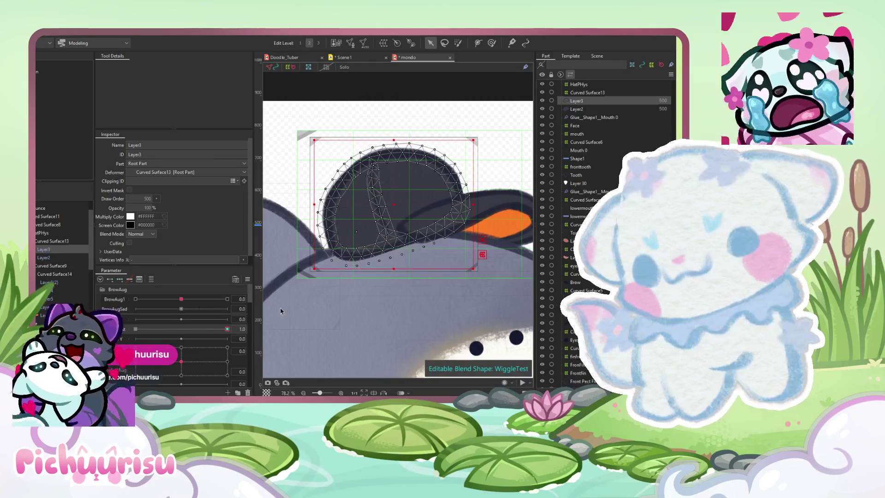
pyautogui.moveTo(142, 329); pyautogui.dragTo(133, 329)
pyautogui.click(227, 328)
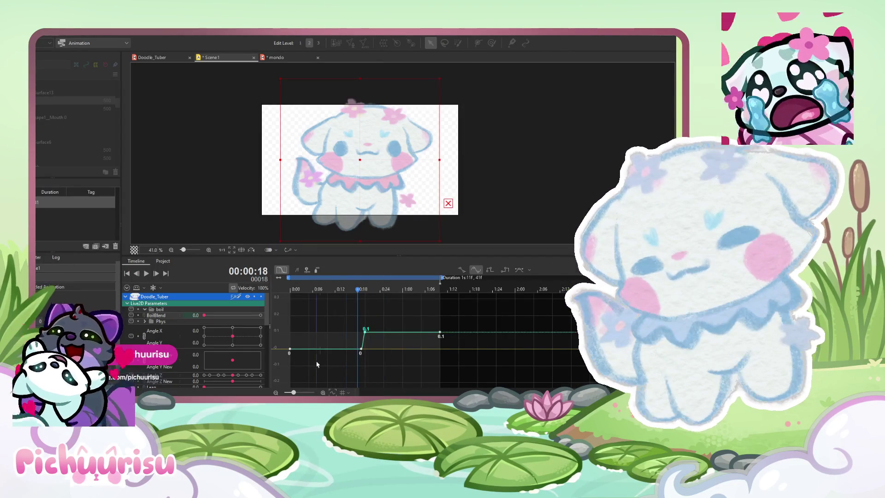
# Step: Check the Scene1 timeline a frame later and back, then return to the mondo model document
pyautogui.click(406, 303)
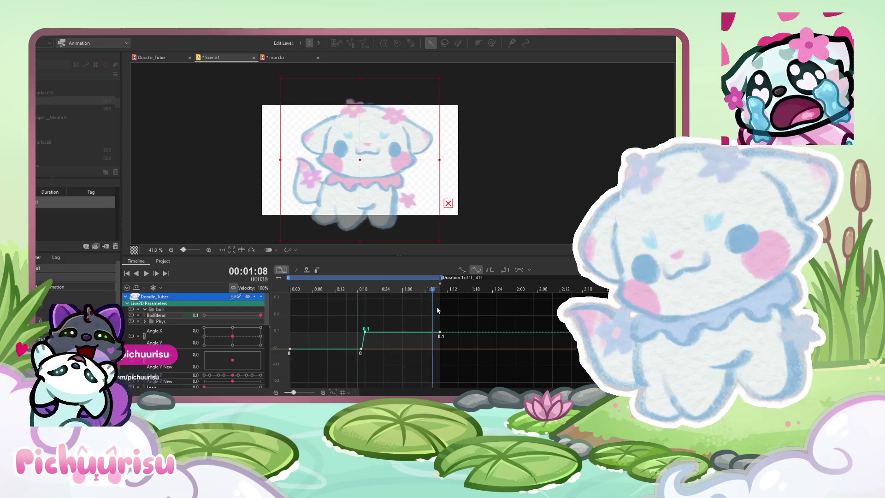
pyautogui.click(403, 302)
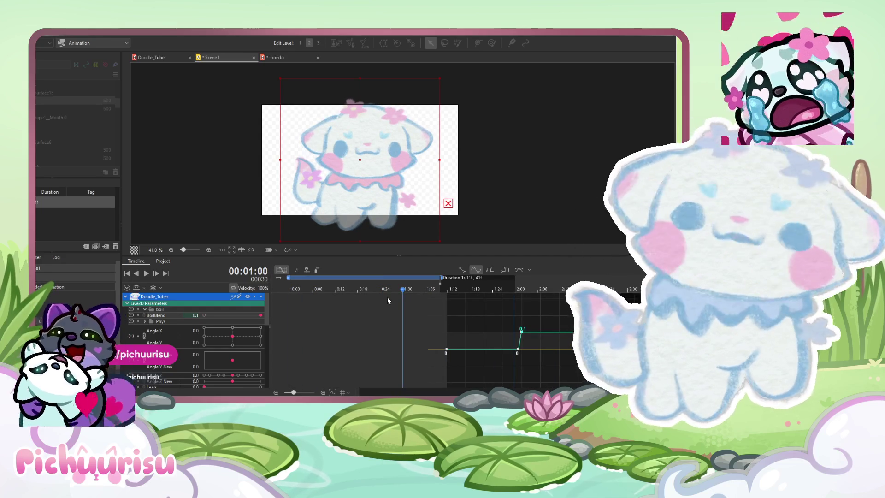
pyautogui.click(298, 60)
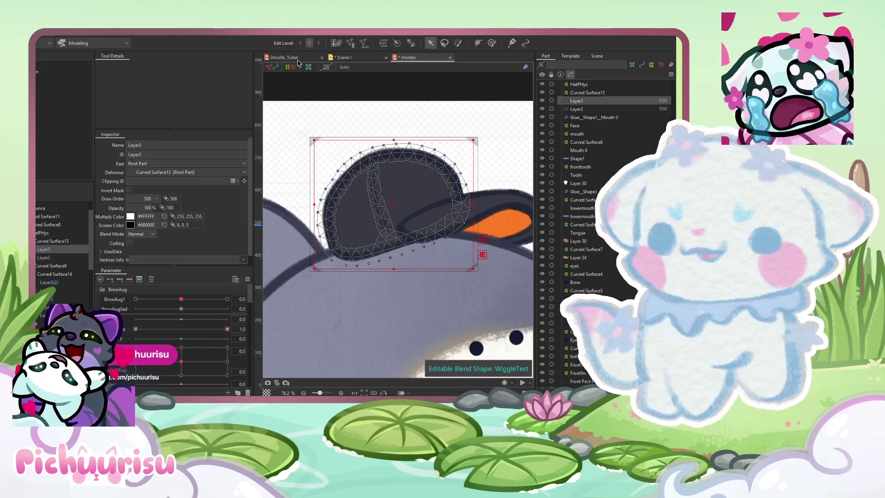
pyautogui.scroll(-2, 409, 166)
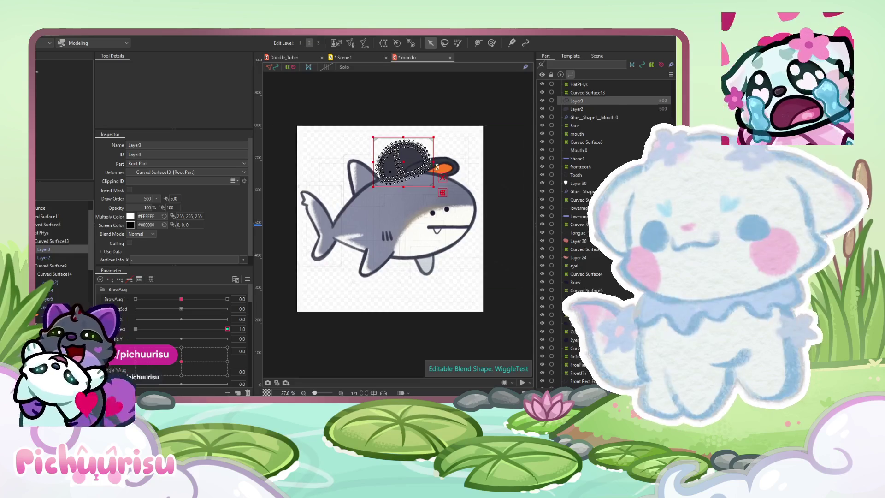
pyautogui.scroll(3, 372, 119)
pyautogui.scroll(-1, 372, 118)
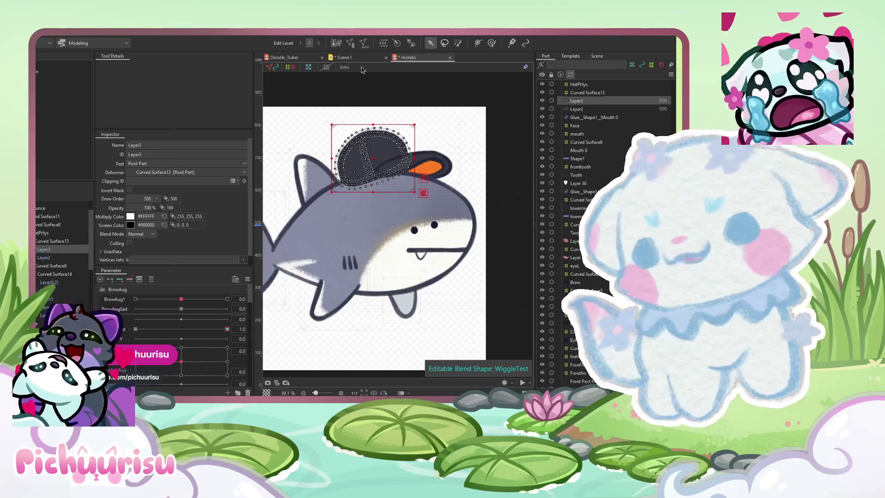
# Step: Try the WiggleTest and wag parameter sliders to preview the shark's hat deformation
pyautogui.click(164, 321)
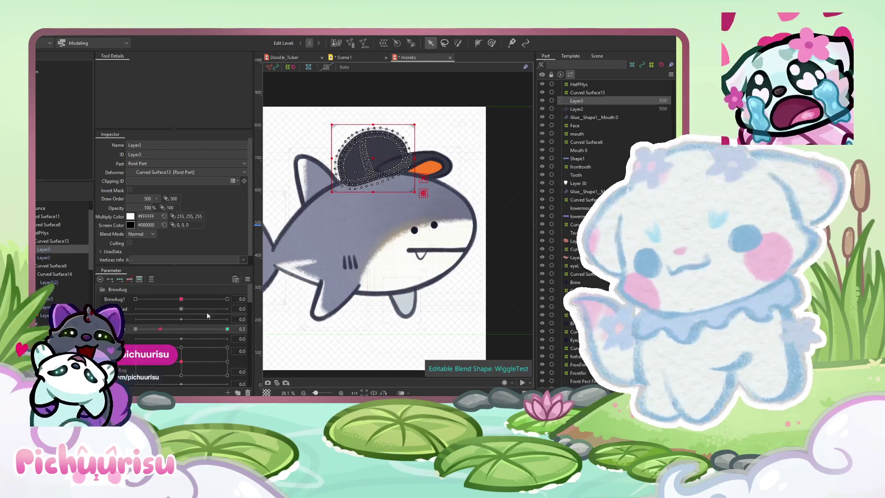
pyautogui.scroll(-2, 345, 332)
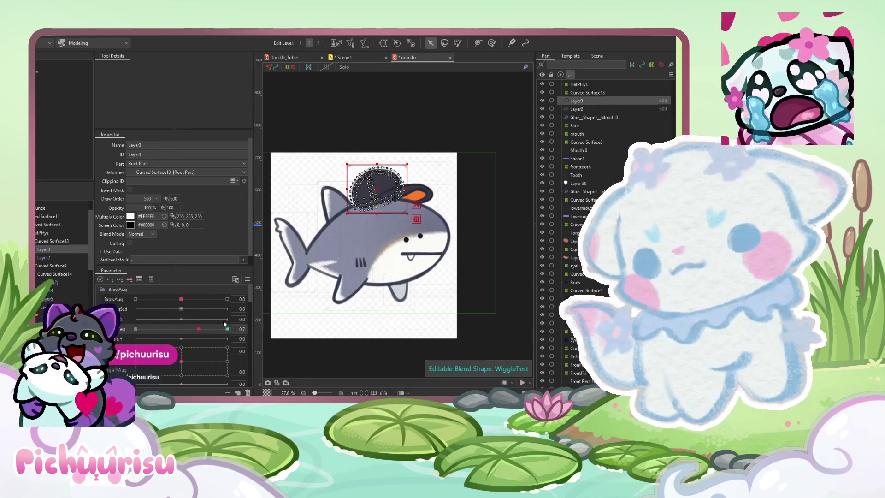
pyautogui.moveTo(184, 335)
pyautogui.mouseDown()
pyautogui.moveTo(154, 329)
pyautogui.moveTo(226, 328)
pyautogui.mouseUp()
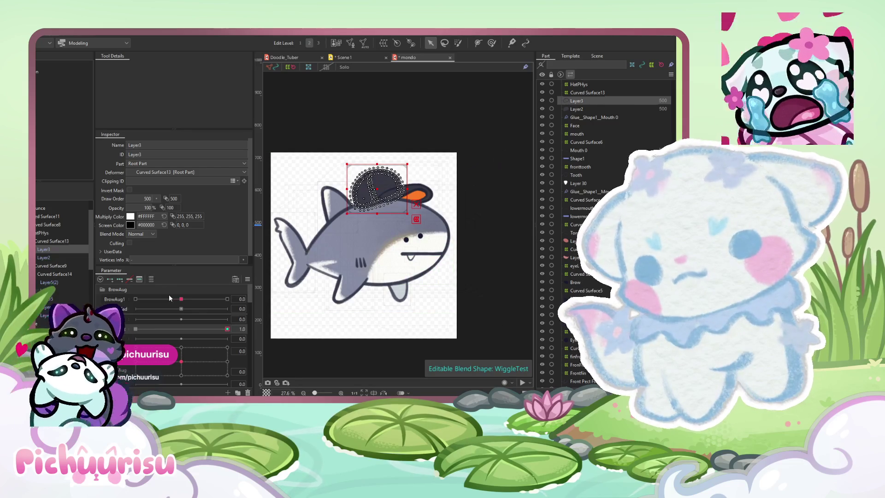
pyautogui.scroll(-1, 198, 292)
pyautogui.scroll(-2, 160, 323)
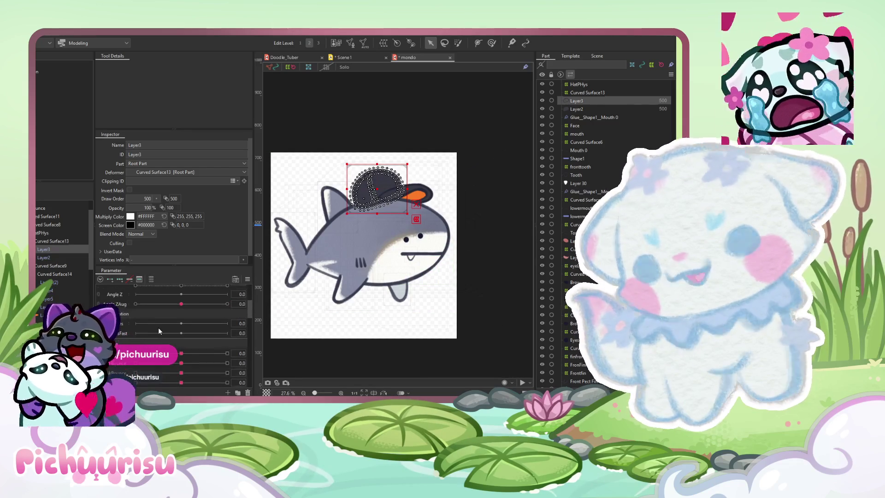
pyautogui.moveTo(174, 324); pyautogui.dragTo(220, 323)
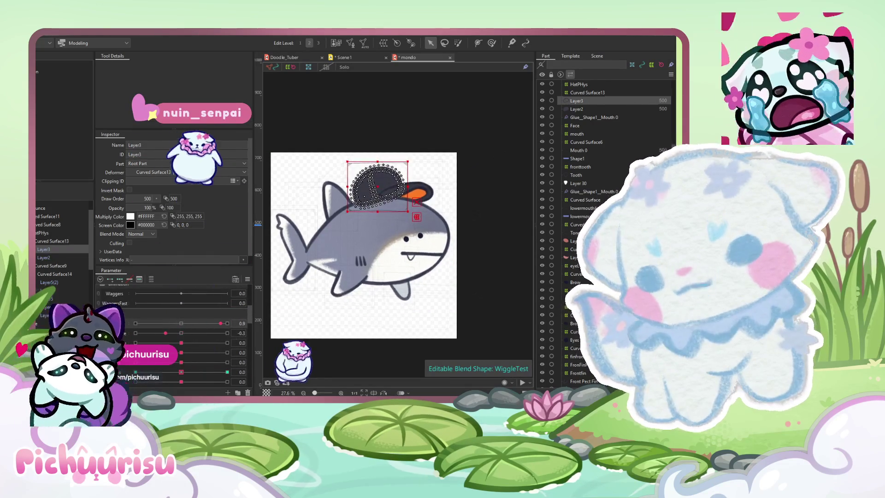
pyautogui.scroll(1, 162, 314)
pyautogui.moveTo(200, 324)
pyautogui.mouseDown()
pyautogui.moveTo(180, 323)
pyautogui.moveTo(194, 332)
pyautogui.mouseUp()
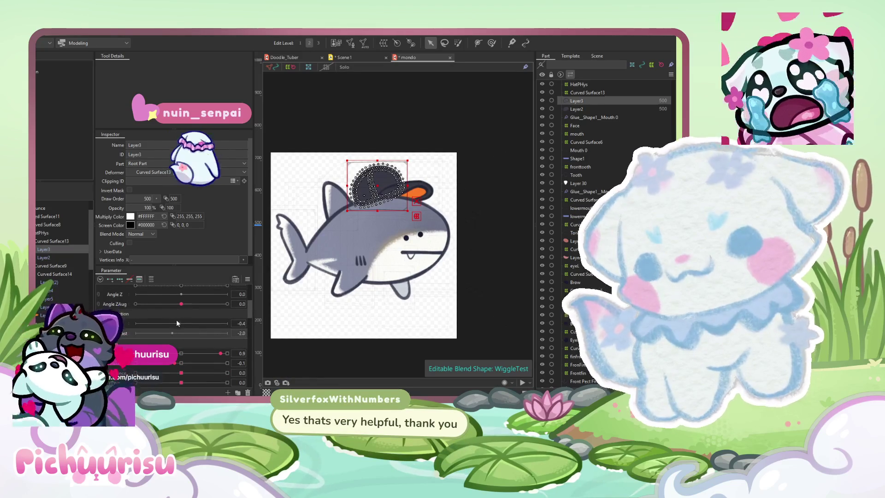
pyautogui.scroll(1, 193, 331)
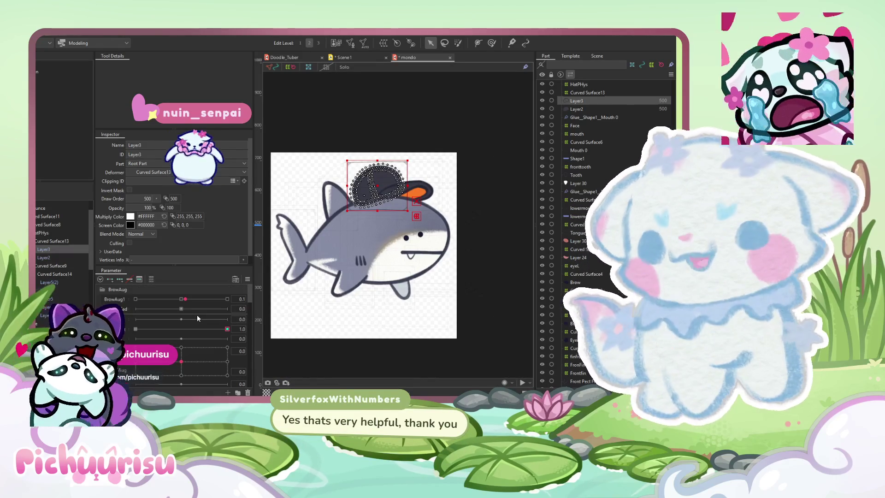
pyautogui.scroll(-3, 197, 314)
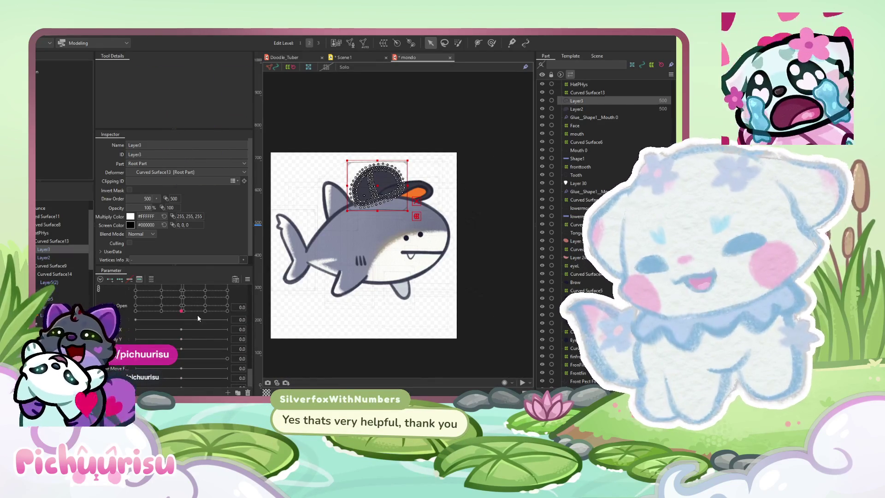
pyautogui.scroll(2, 197, 315)
pyautogui.scroll(1, 198, 315)
pyautogui.scroll(-2, 198, 315)
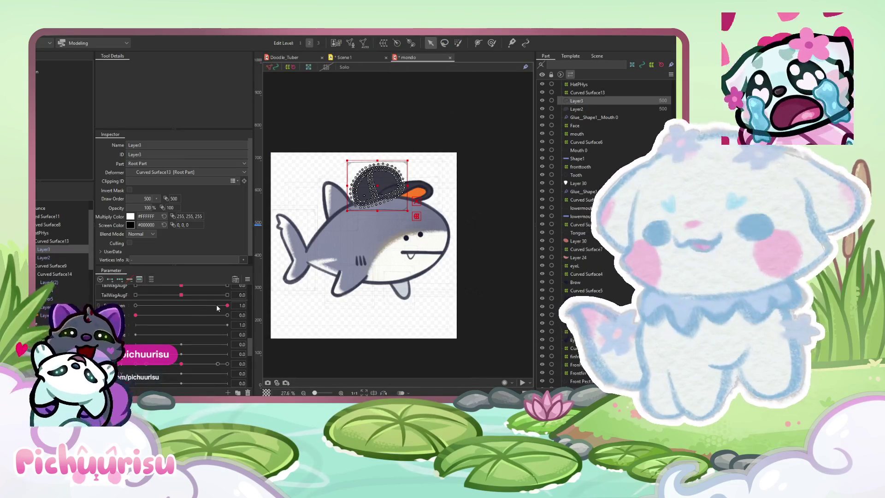
pyautogui.scroll(2, 216, 304)
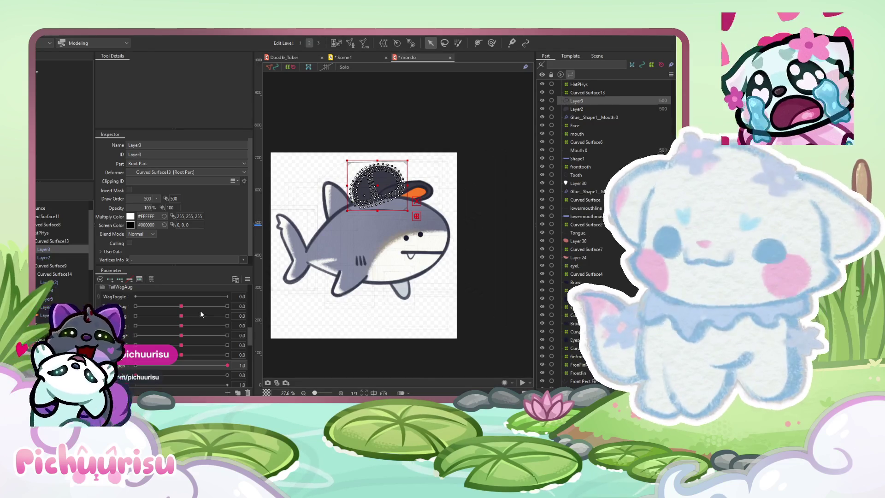
# Step: Nudge the WagAug parameter to preview the tail, then bring it back to about 0.1
pyautogui.click(204, 309)
pyautogui.moveTo(182, 306); pyautogui.dragTo(239, 297)
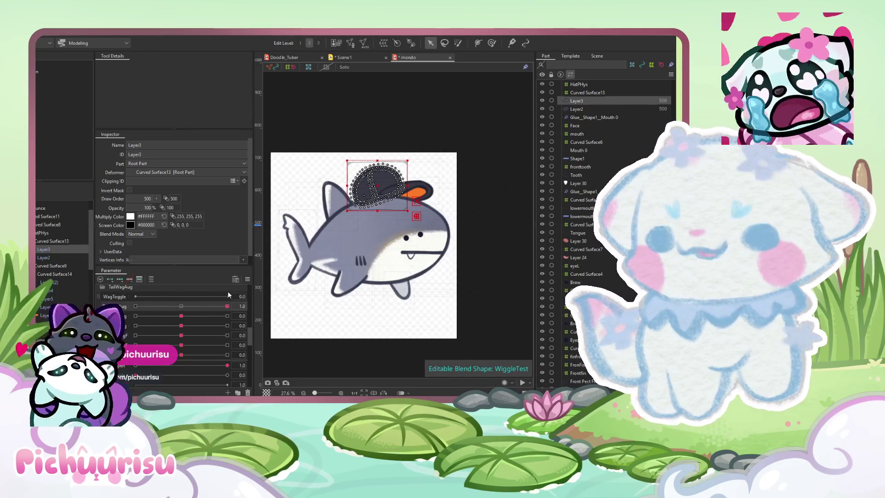
pyautogui.moveTo(227, 306)
pyautogui.mouseDown()
pyautogui.moveTo(158, 300)
pyautogui.moveTo(212, 305)
pyautogui.mouseUp()
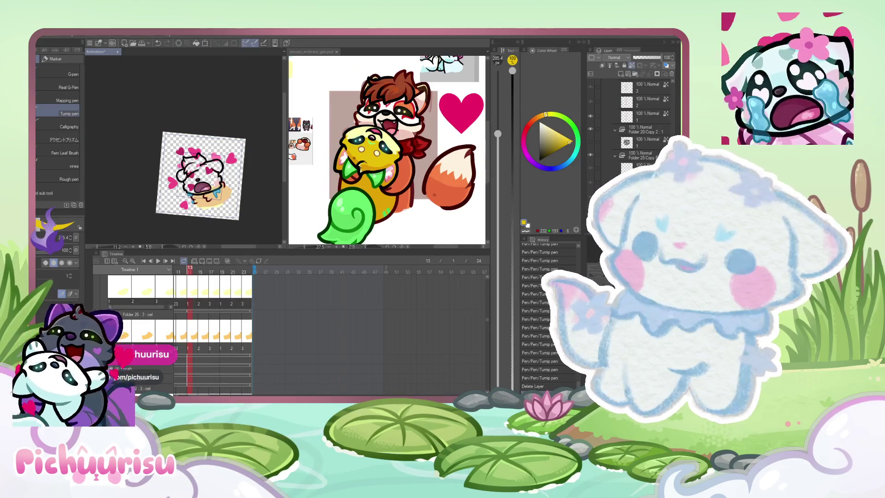
# Step: Widen the animation document's pane by moving the splitter right and reactivate it
pyautogui.click(296, 99)
pyautogui.moveTo(287, 97); pyautogui.dragTo(391, 97)
pyautogui.click(346, 115)
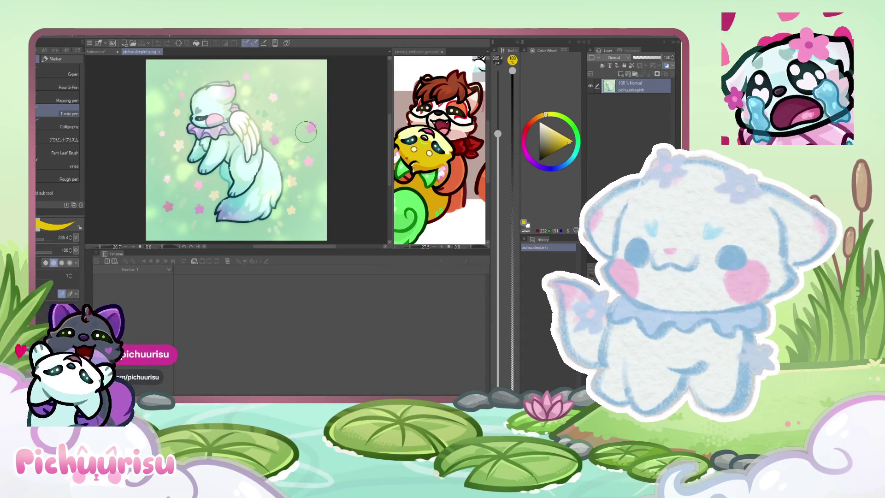
pyautogui.scroll(1, 179, 152)
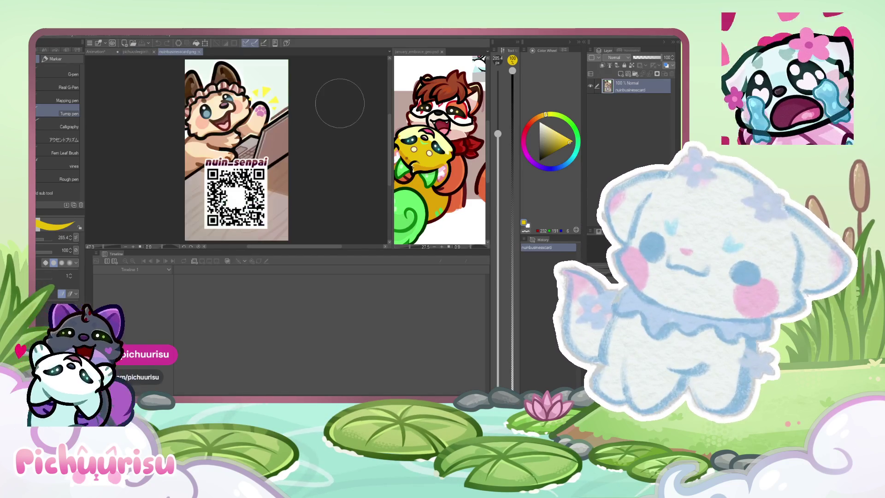
pyautogui.scroll(2, 345, 166)
pyautogui.scroll(-1, 345, 166)
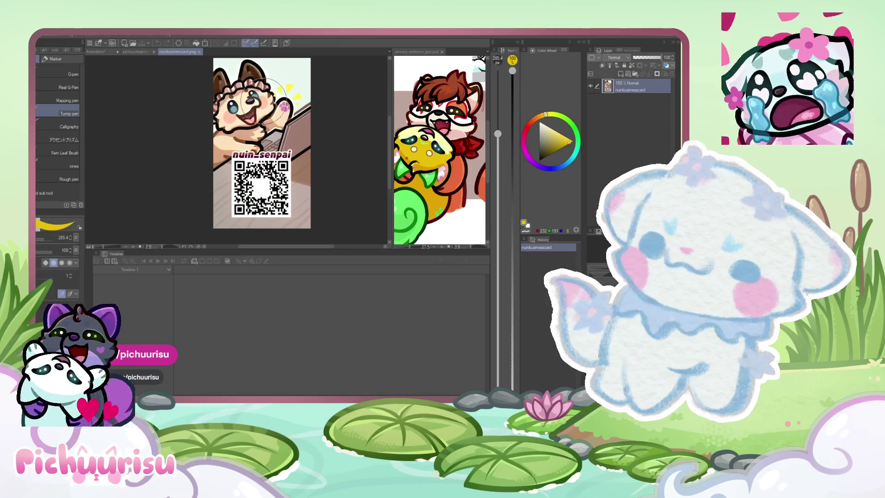
pyautogui.scroll(2, 388, 159)
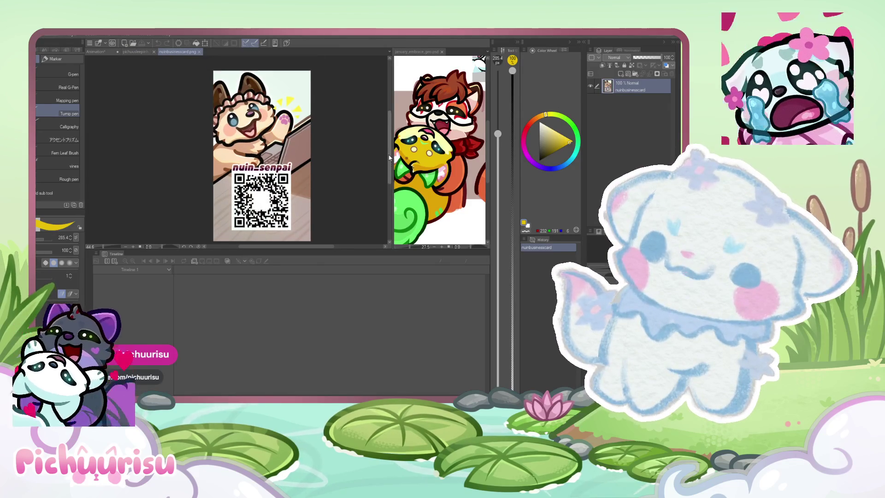
pyautogui.scroll(-1, 383, 154)
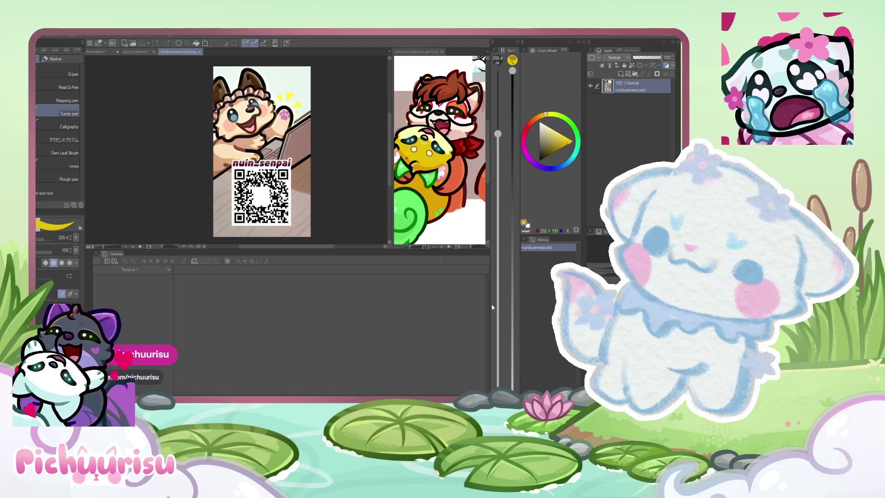
# Step: Switch to the Pichuurisu businesscard2 document with Ctrl+Tab
pyautogui.hotkey('ctrl', 'Tab')
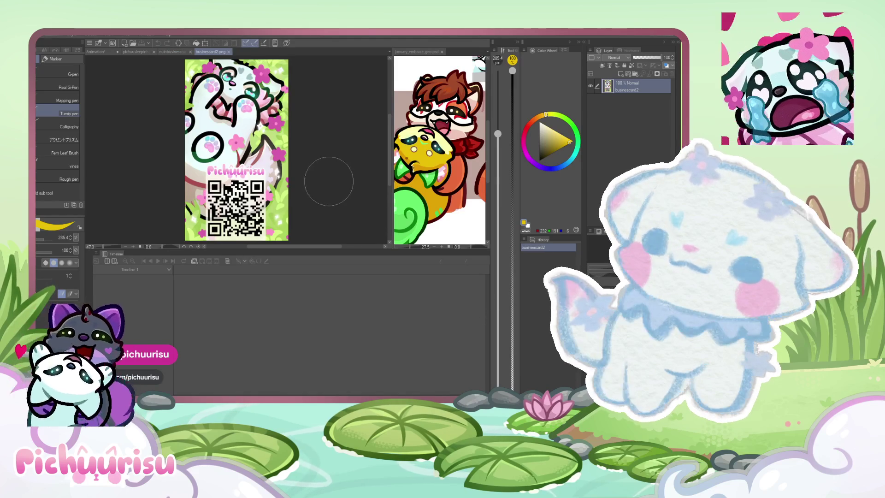
pyautogui.scroll(-2, 277, 201)
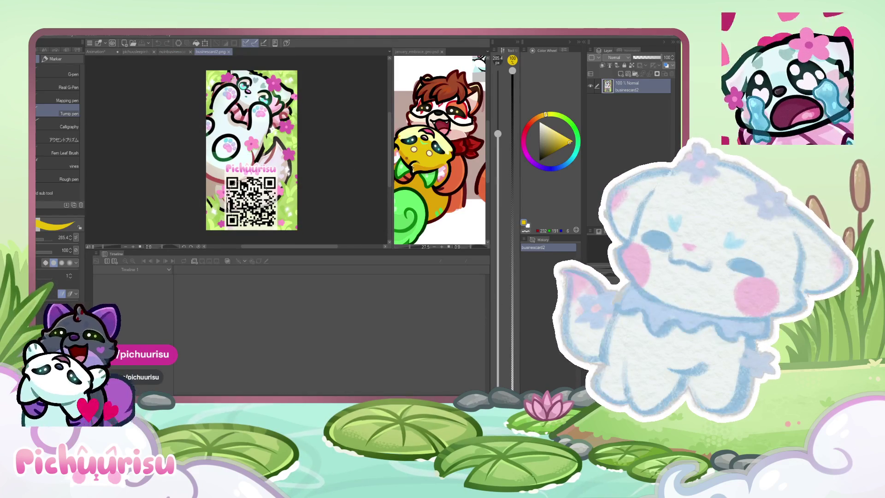
pyautogui.scroll(1, 311, 187)
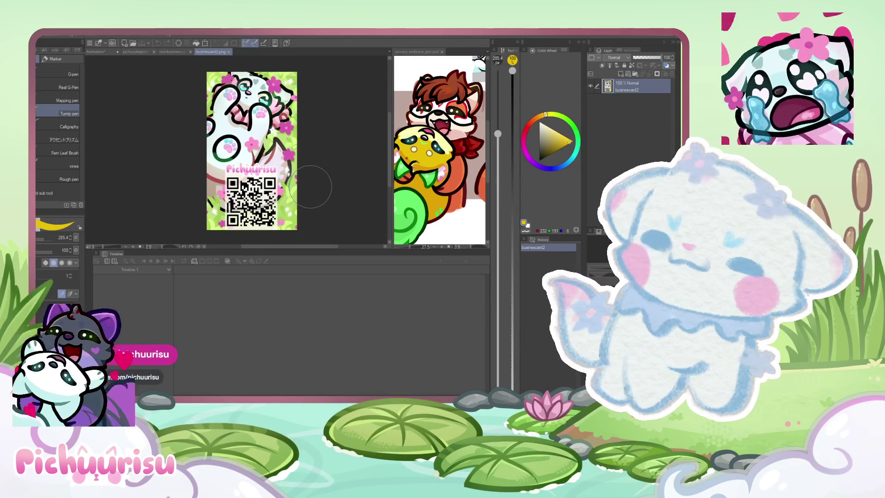
pyautogui.scroll(-1, 312, 187)
pyautogui.scroll(1, 311, 187)
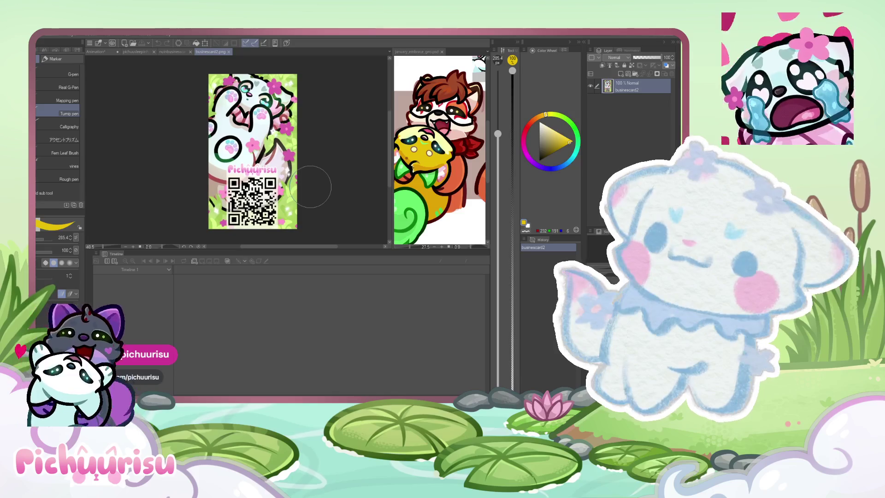
pyautogui.scroll(-1, 311, 187)
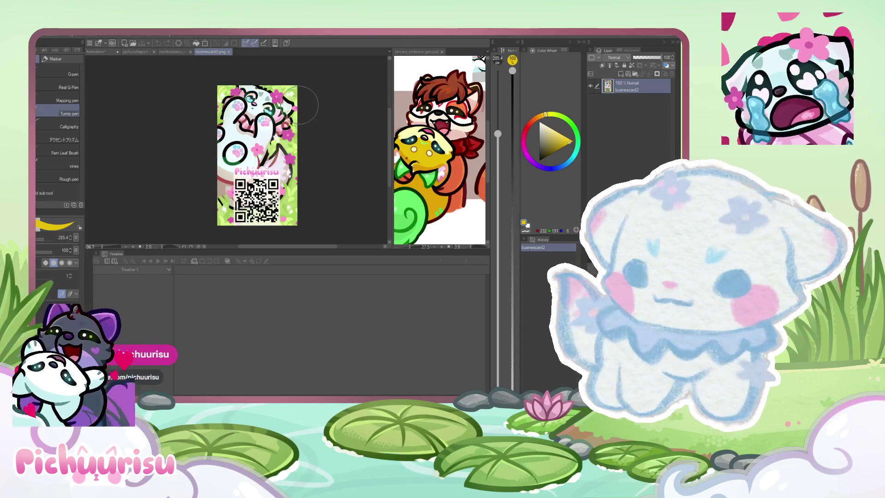
# Step: Revisit the nuin_senpai business card document, then close it
pyautogui.click(169, 51)
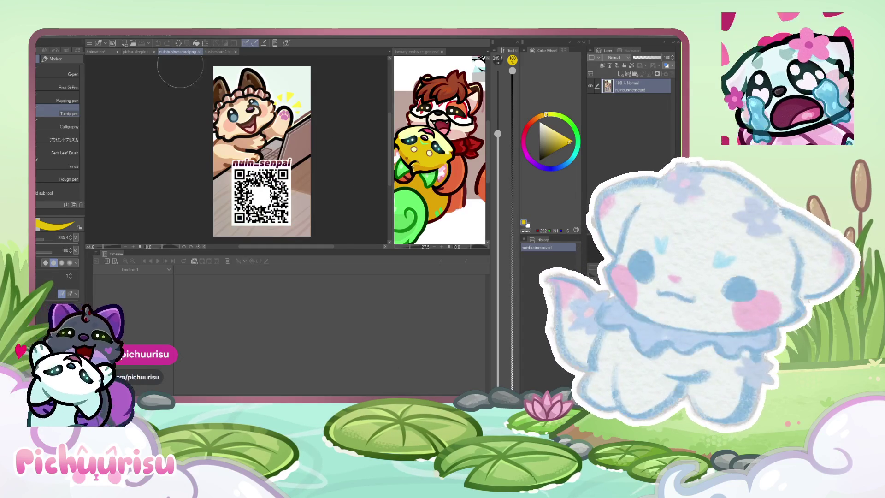
pyautogui.scroll(-1, 325, 115)
pyautogui.scroll(-1, 318, 124)
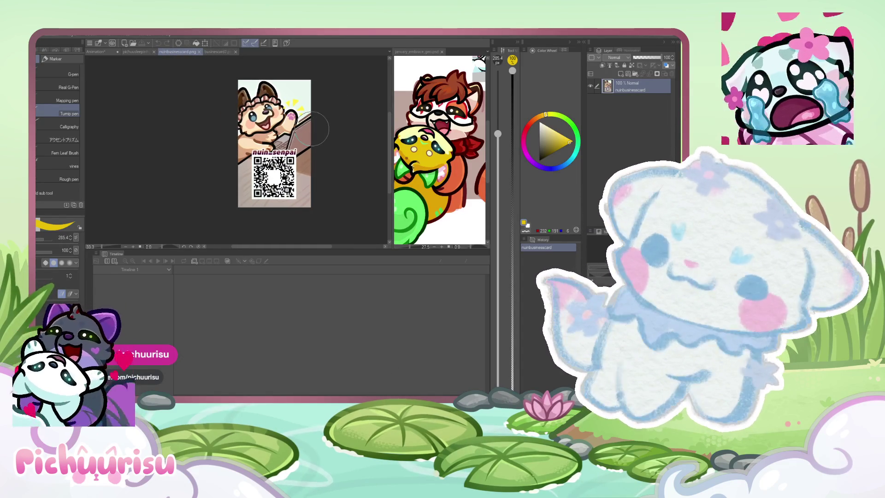
pyautogui.scroll(1, 276, 125)
pyautogui.scroll(1, 245, 119)
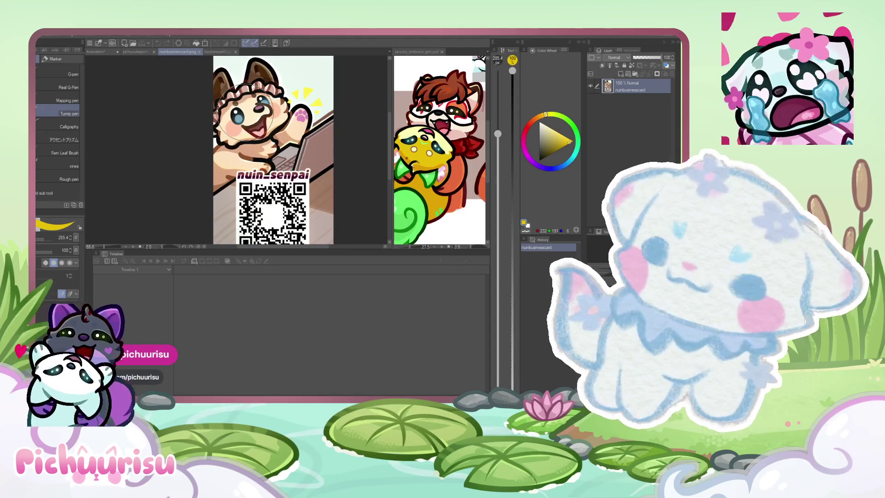
pyautogui.scroll(-1, 244, 112)
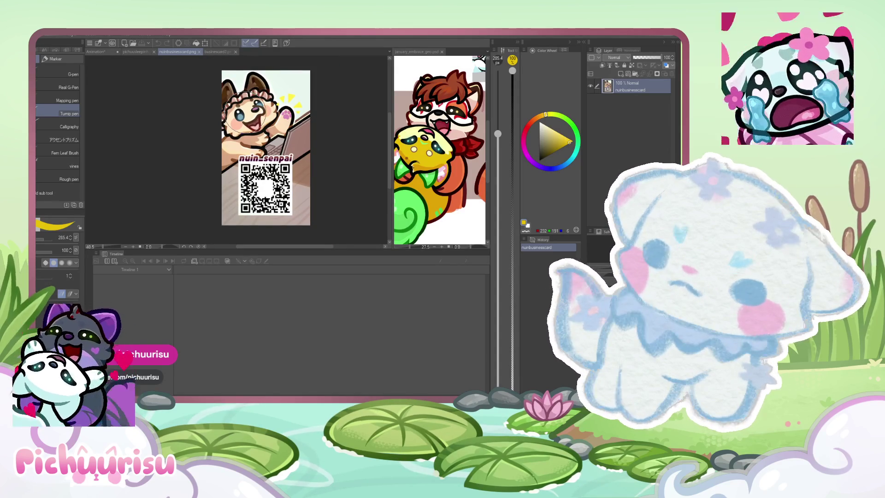
pyautogui.scroll(-1, 245, 112)
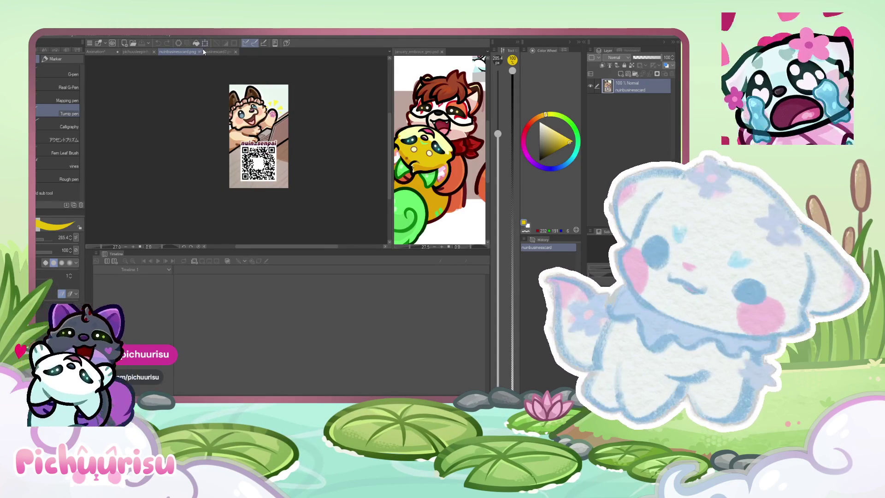
pyautogui.click(199, 52)
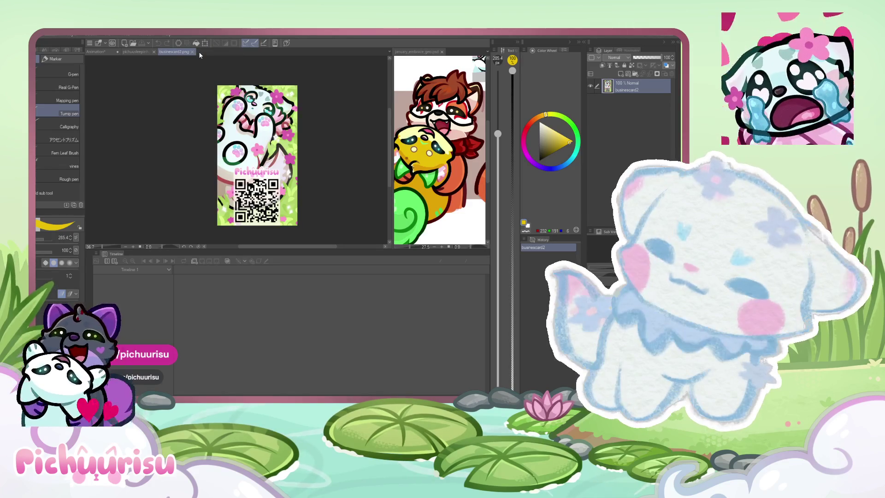
# Step: Close the Pichuurisu card document and switch to selection tools on the sleeping pichuu canvas
pyautogui.click(191, 52)
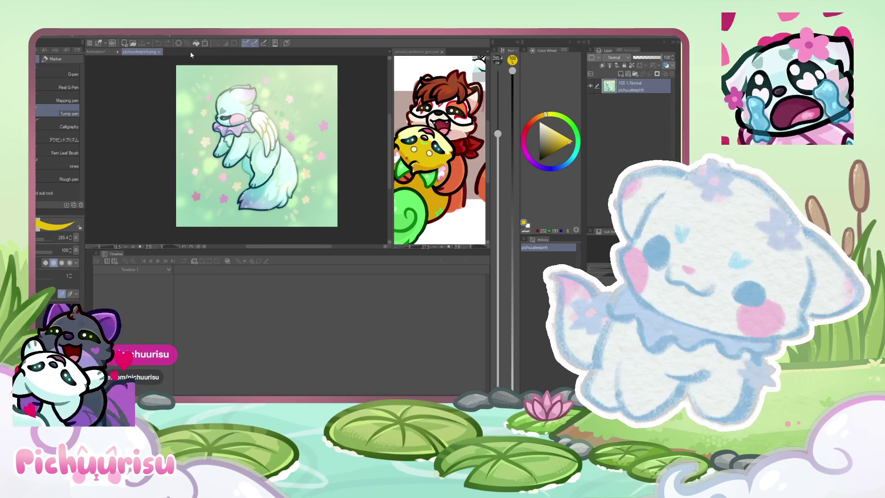
pyautogui.scroll(1, 261, 128)
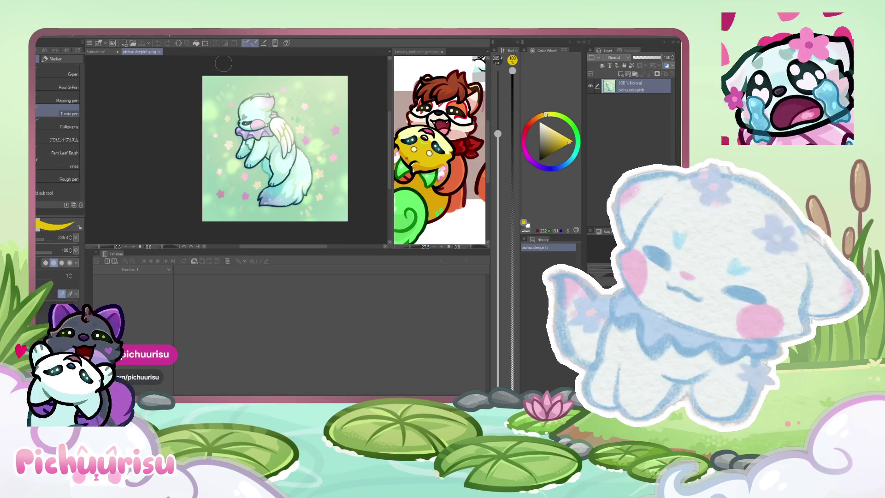
pyautogui.scroll(-2, 238, 153)
pyautogui.scroll(1, 239, 153)
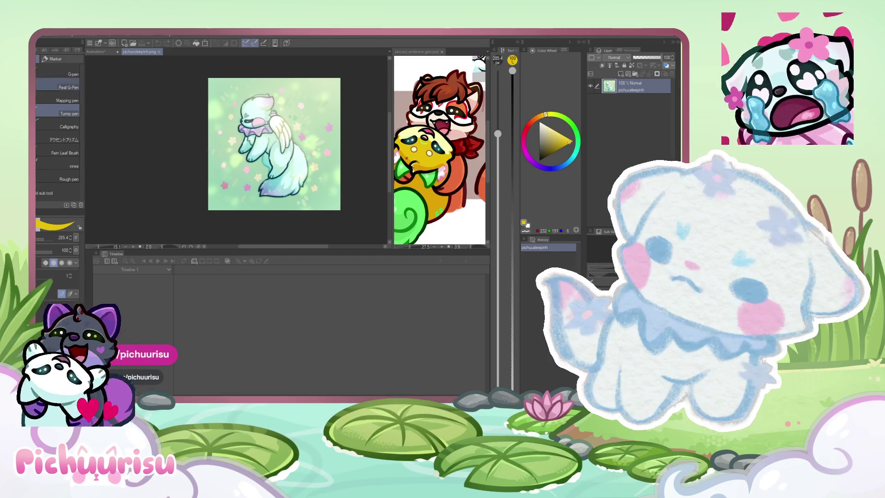
pyautogui.press('o')
pyautogui.press('m')
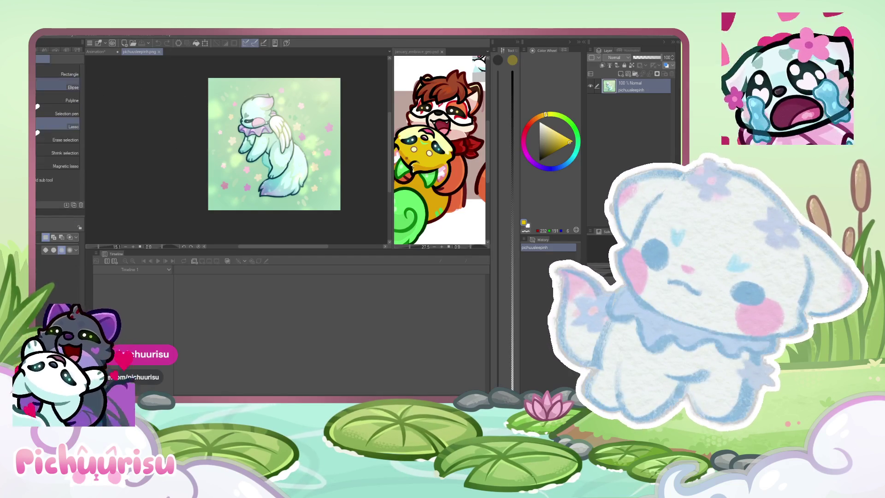
# Step: Select the whole sleeping pichuu artwork and cut it from the canvas
pyautogui.moveTo(194, 71); pyautogui.dragTo(340, 211)
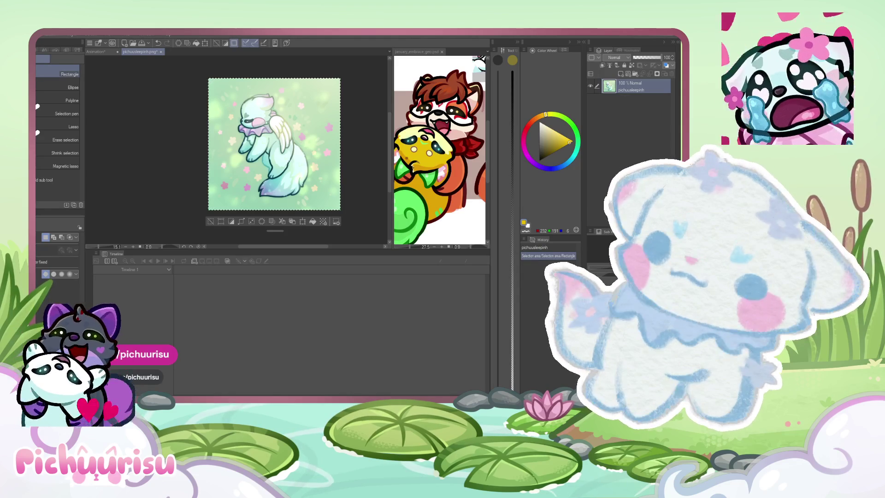
pyautogui.hotkey('ctrl', 'x')
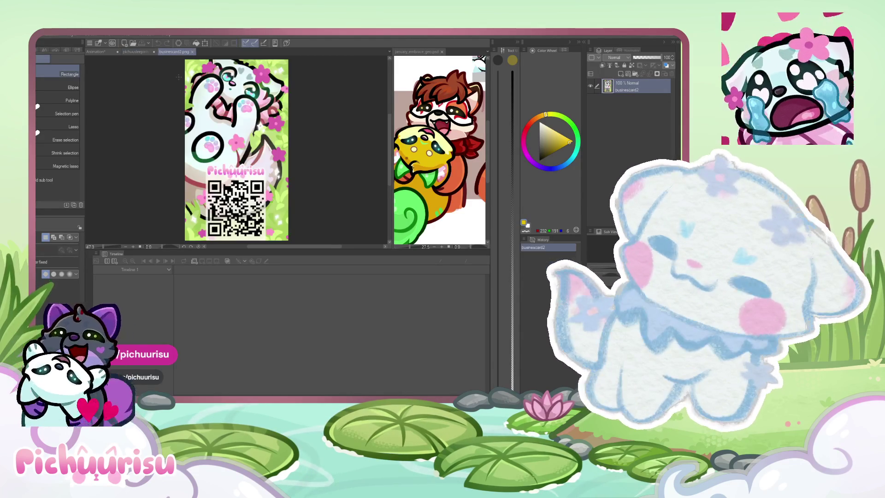
# Step: Paste the sleeping pichuu artwork onto the Pichuurisu card and scale it to fill the card
pyautogui.hotkey('ctrl', 'v')
pyautogui.hotkey('ctrl', 't')
pyautogui.moveTo(344, 216); pyautogui.dragTo(259, 153)
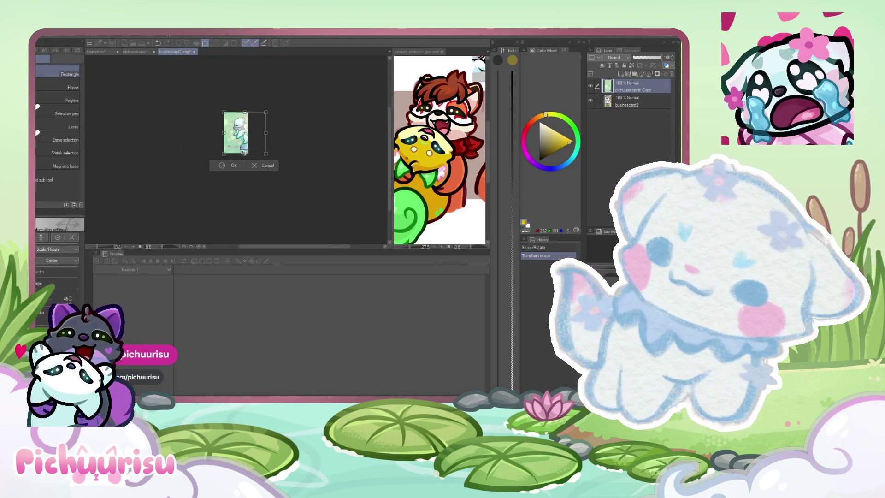
pyautogui.moveTo(259, 153)
pyautogui.mouseDown()
pyautogui.moveTo(269, 161)
pyautogui.moveTo(251, 152)
pyautogui.moveTo(271, 167)
pyautogui.mouseUp()
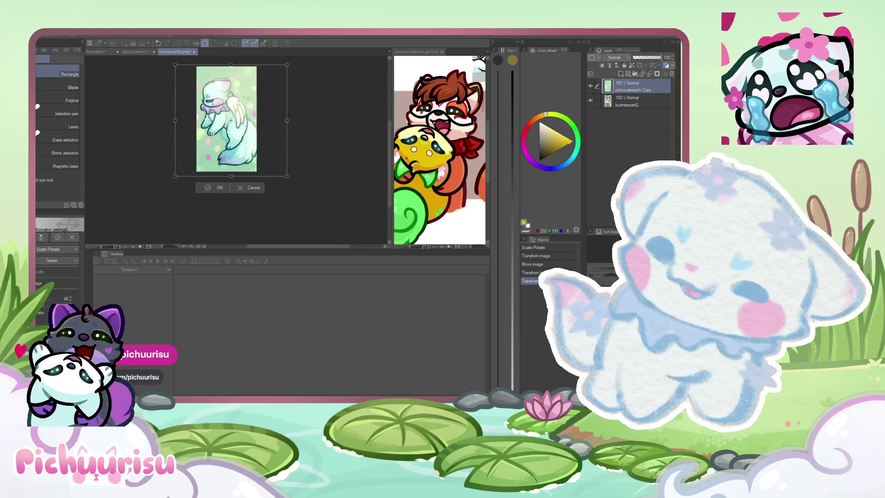
pyautogui.moveTo(179, 166); pyautogui.dragTo(158, 190)
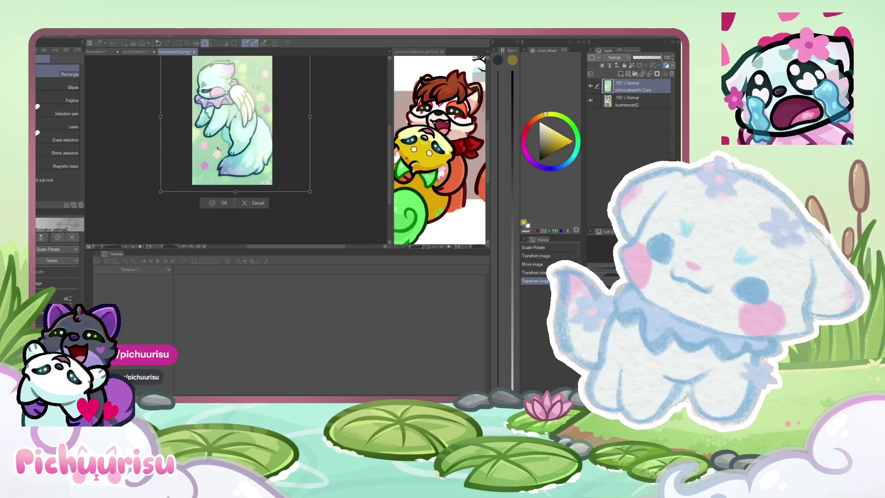
pyautogui.moveTo(215, 152); pyautogui.dragTo(218, 148)
pyautogui.scroll(-2, 218, 148)
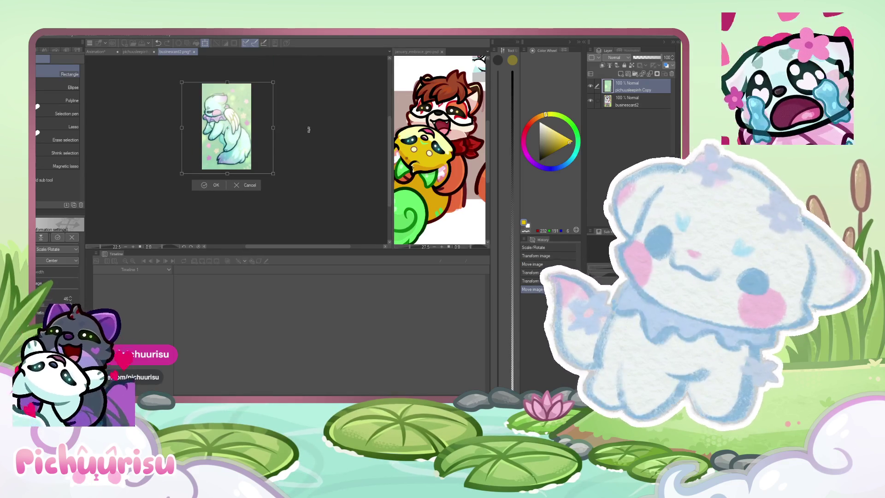
pyautogui.press('Return')
pyautogui.scroll(1, 294, 141)
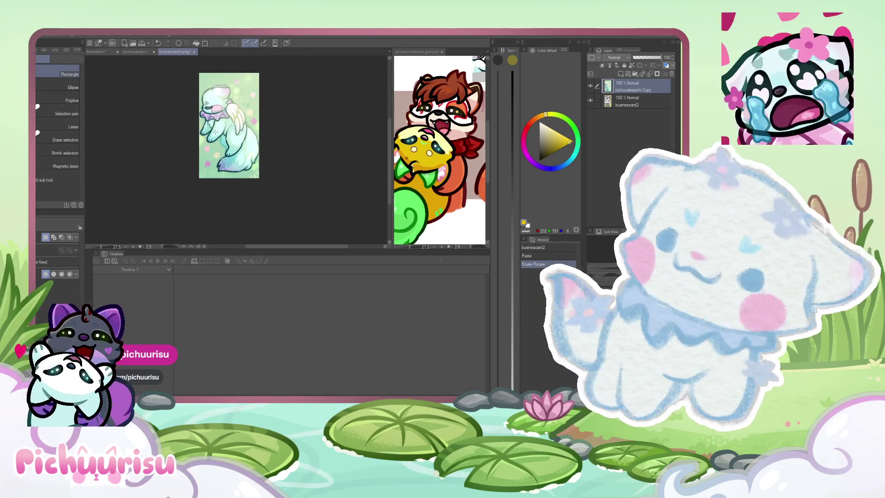
pyautogui.scroll(1, 232, 128)
# Step: Nudge the pasted artwork slightly up and right, confirm, then hide its layer to check beneath
pyautogui.hotkey('ctrl', 't')
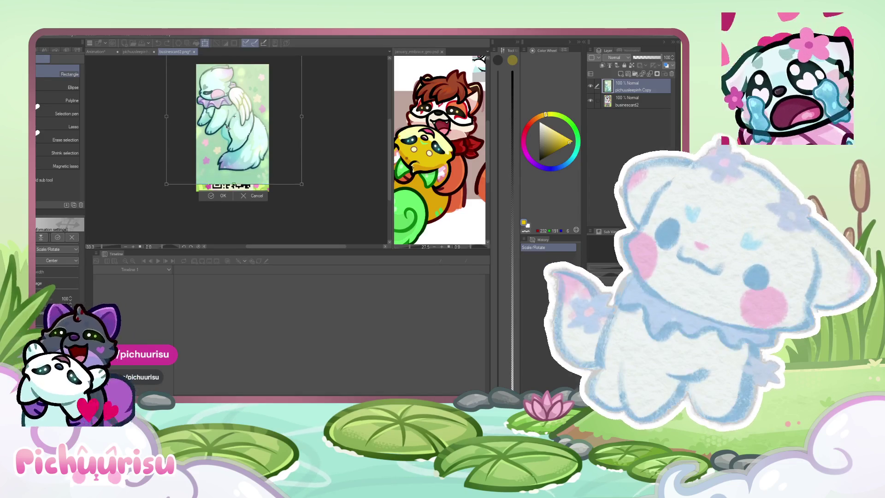
pyautogui.moveTo(233, 128); pyautogui.dragTo(236, 125)
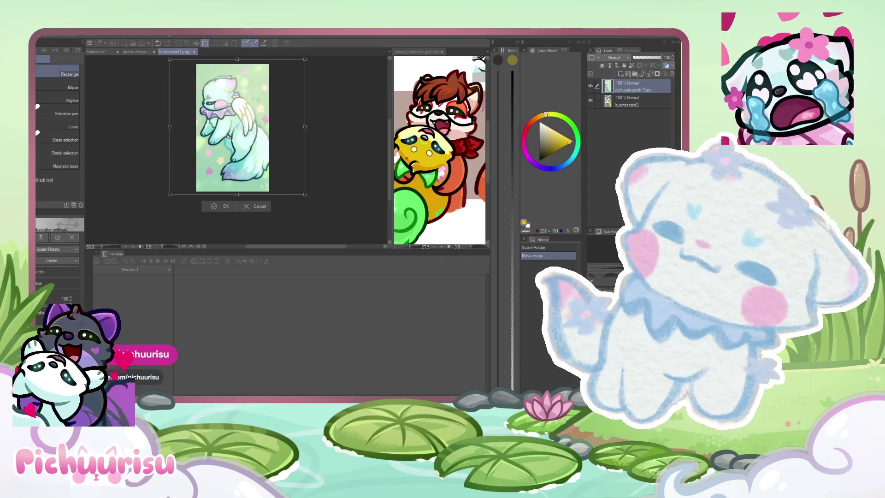
pyautogui.press('Return')
pyautogui.click(591, 87)
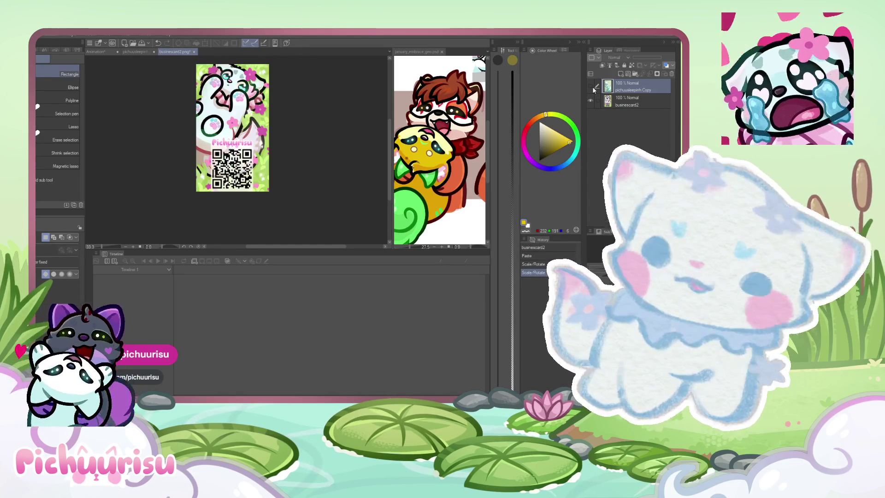
pyautogui.scroll(-1, 315, 146)
pyautogui.scroll(-2, 315, 147)
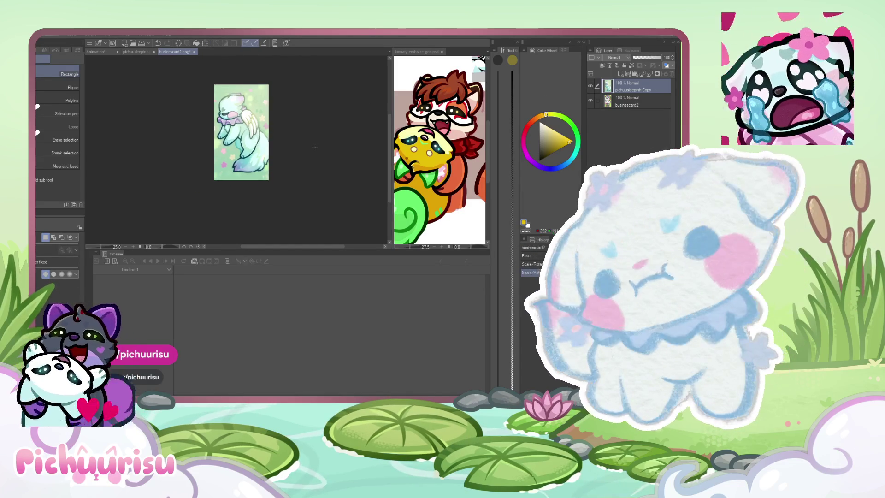
pyautogui.scroll(1, 213, 92)
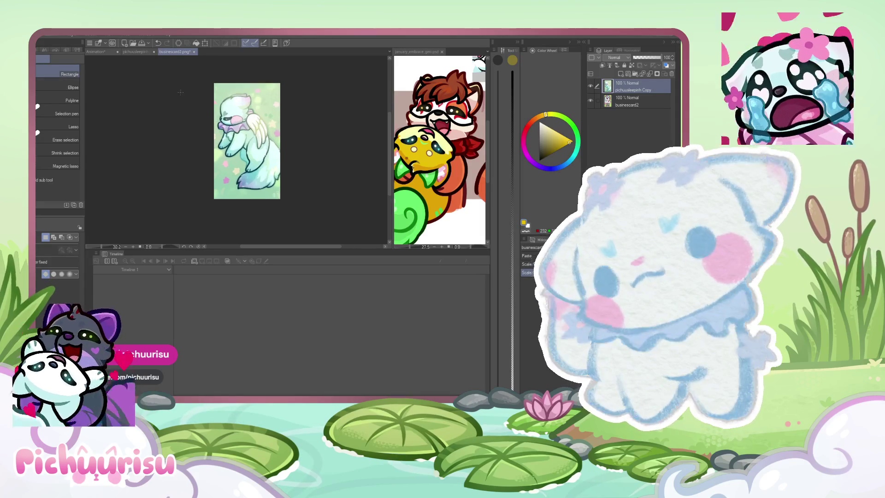
pyautogui.scroll(1, 214, 92)
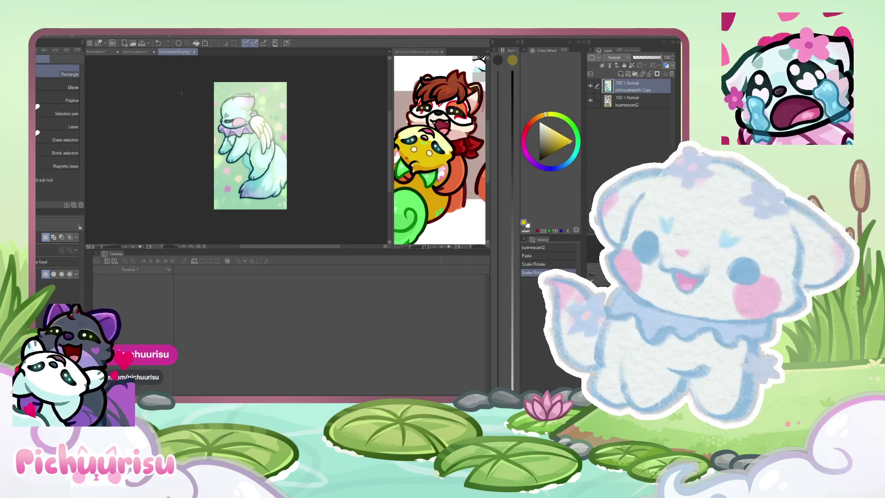
# Step: Switch back to the Animation file with the pup sticker frame
pyautogui.click(100, 52)
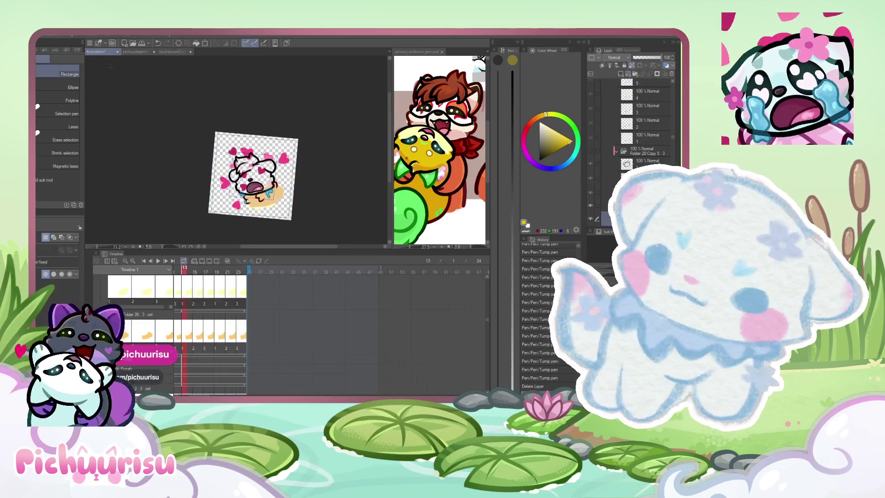
pyautogui.scroll(4, 284, 235)
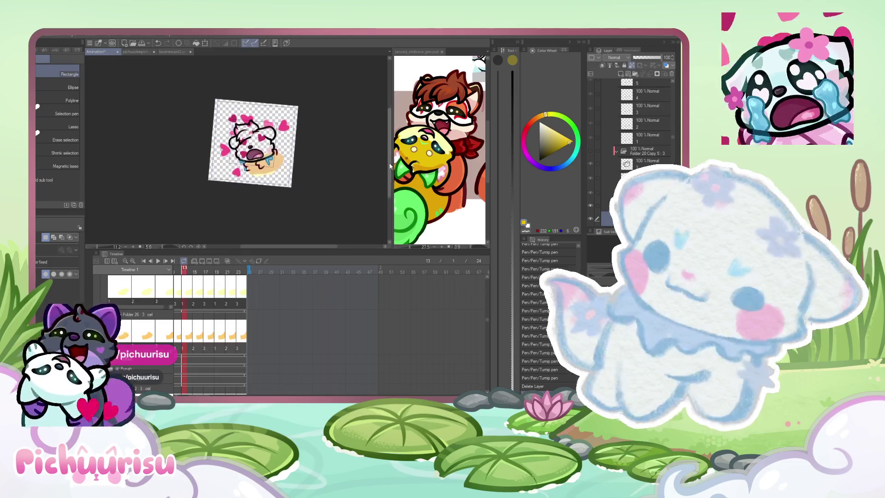
pyautogui.scroll(1, 287, 115)
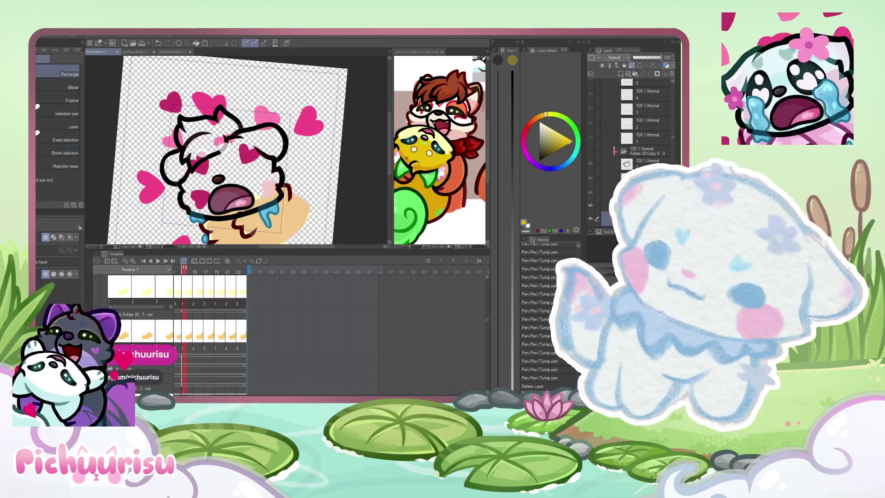
# Step: Cycle from the eraser to the freehand Lasso selection sub tool
pyautogui.press('e')
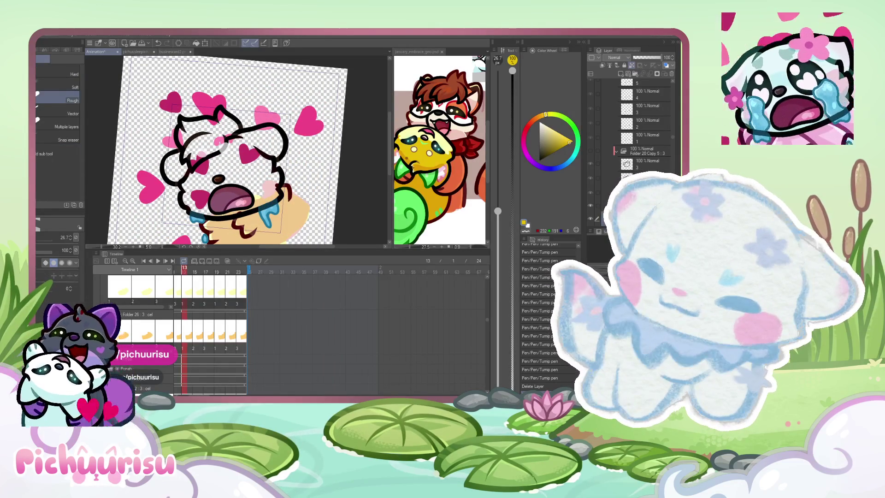
pyautogui.hscroll(-3, 256, 332)
pyautogui.hscroll(-2, 256, 333)
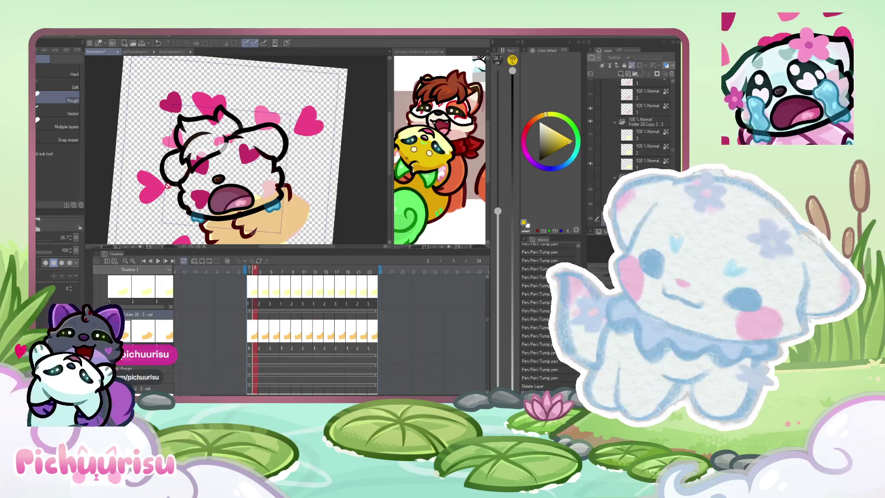
pyautogui.press('m')
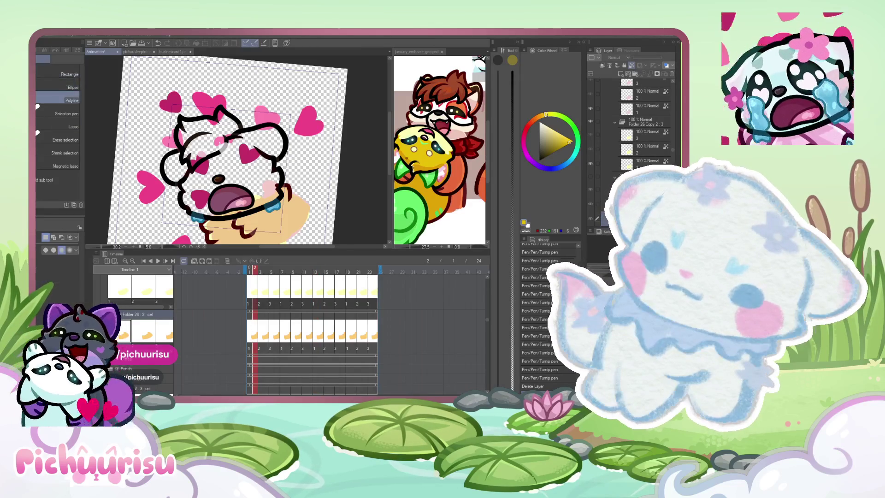
pyautogui.press('m')
pyautogui.press('m')
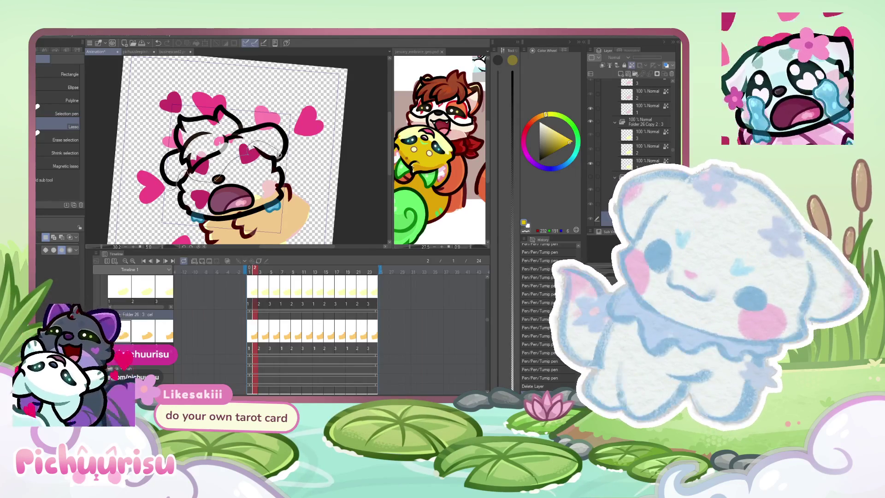
# Step: Lasso the pup's head and ears, delete the black lineart inside, and deselect
pyautogui.moveTo(286, 91); pyautogui.dragTo(144, 201)
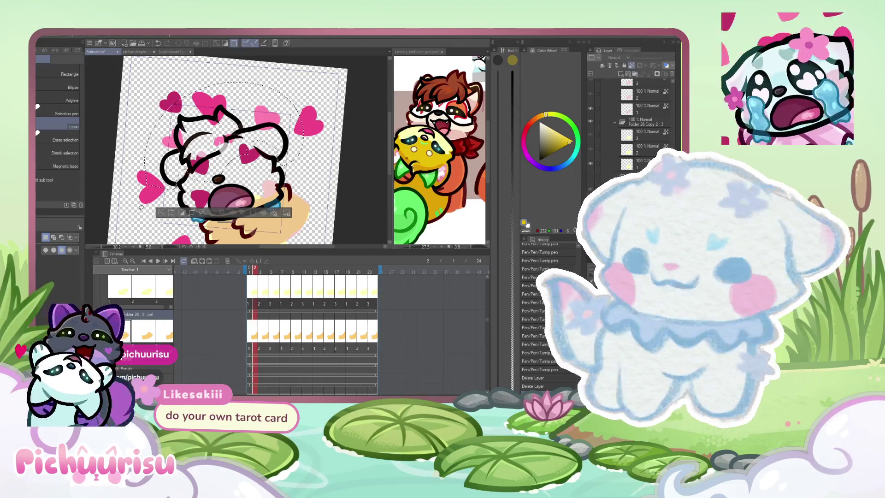
pyautogui.scroll(-2, 652, 157)
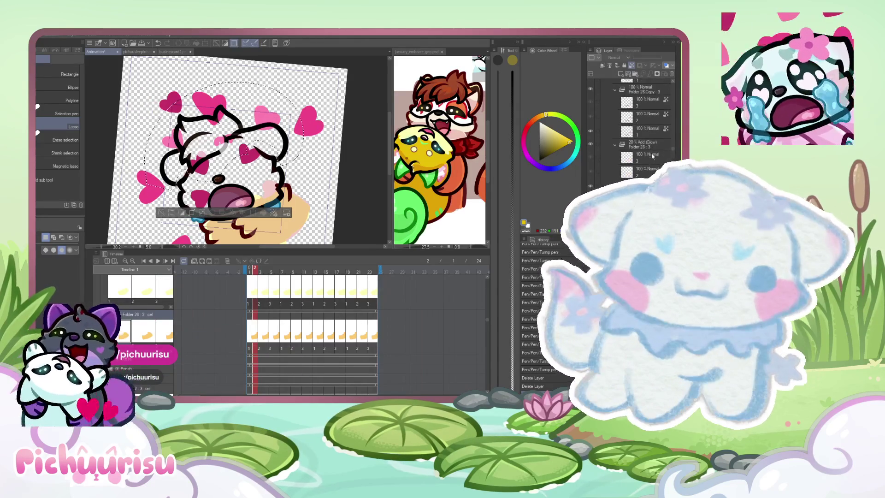
pyautogui.scroll(-2, 651, 157)
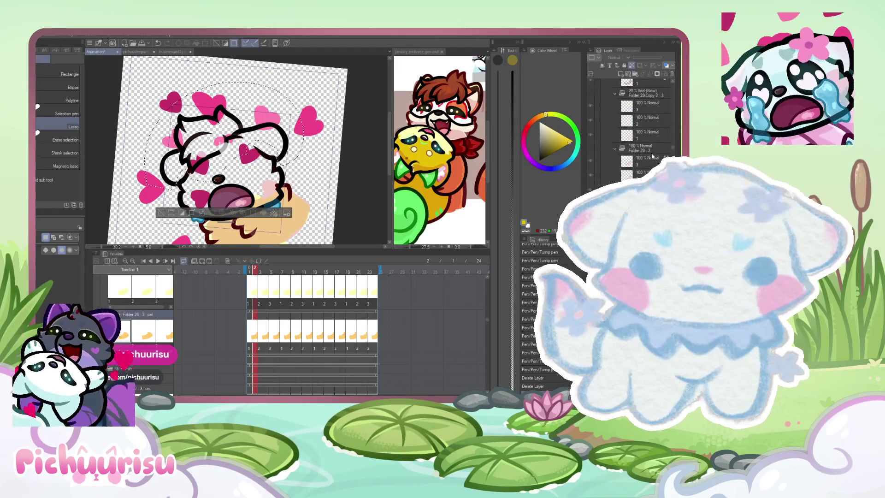
pyautogui.scroll(-1, 652, 157)
pyautogui.scroll(-1, 651, 156)
pyautogui.scroll(-1, 652, 157)
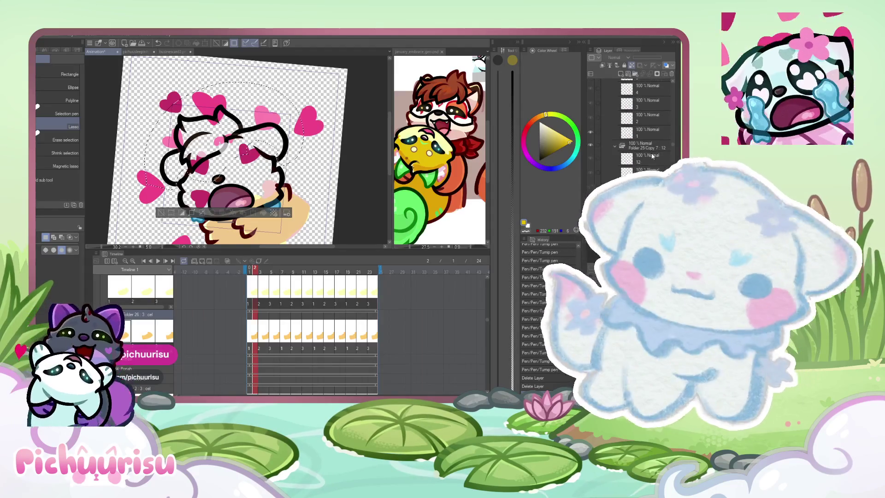
pyautogui.scroll(-1, 652, 157)
pyautogui.scroll(-2, 652, 157)
pyautogui.scroll(-2, 652, 157)
pyautogui.scroll(-2, 652, 157)
pyautogui.scroll(-2, 654, 155)
pyautogui.scroll(-2, 653, 156)
pyautogui.scroll(-2, 653, 156)
pyautogui.scroll(-2, 653, 157)
pyautogui.scroll(-2, 652, 157)
pyautogui.click(635, 64)
pyautogui.click(634, 64)
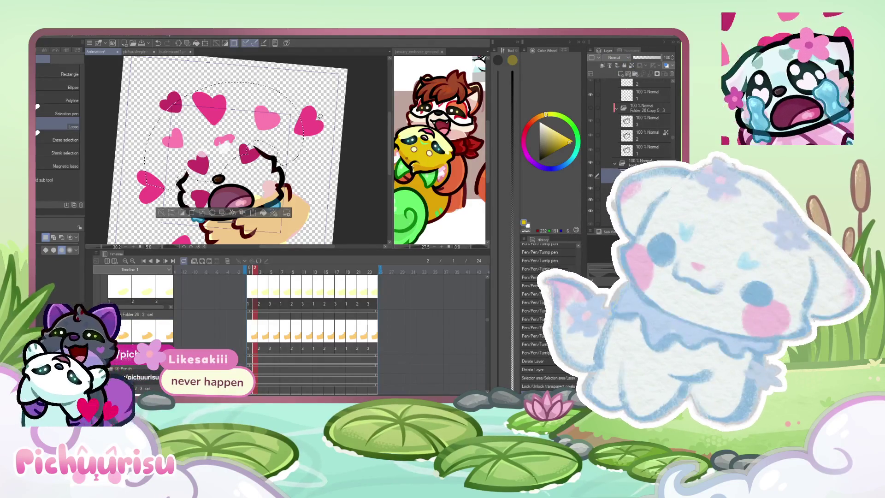
pyautogui.hotkey('ctrl', 'd')
pyautogui.scroll(2, 252, 163)
pyautogui.scroll(2, 252, 163)
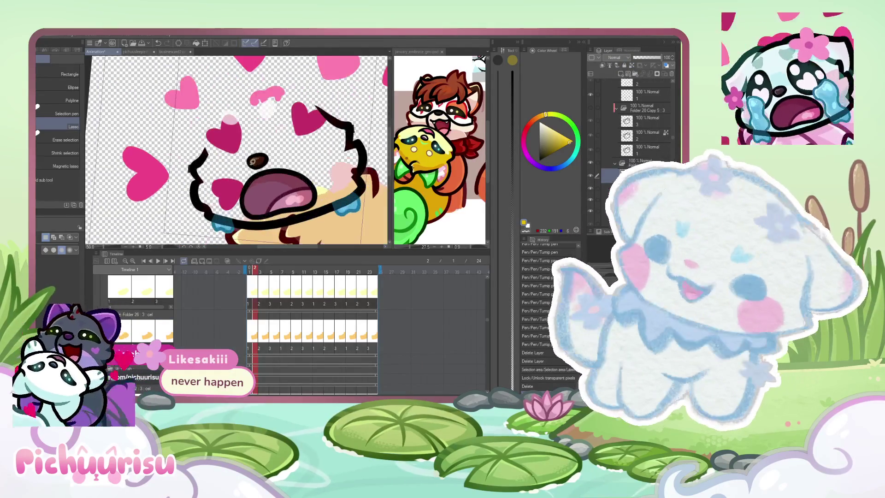
pyautogui.scroll(2, 252, 163)
# Step: Erase the leftover brown sliver and speck beside the black stroke
pyautogui.press('e')
pyautogui.scroll(2, 168, 178)
pyautogui.scroll(2, 168, 178)
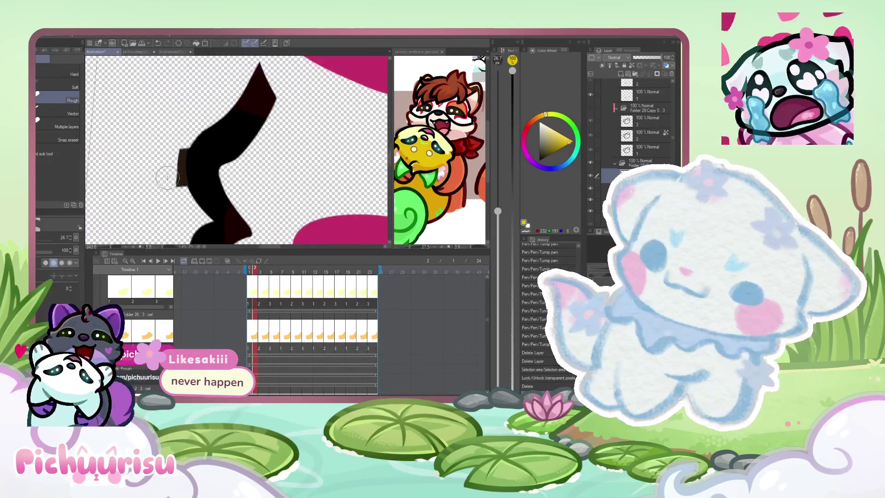
pyautogui.moveTo(176, 186); pyautogui.dragTo(170, 161)
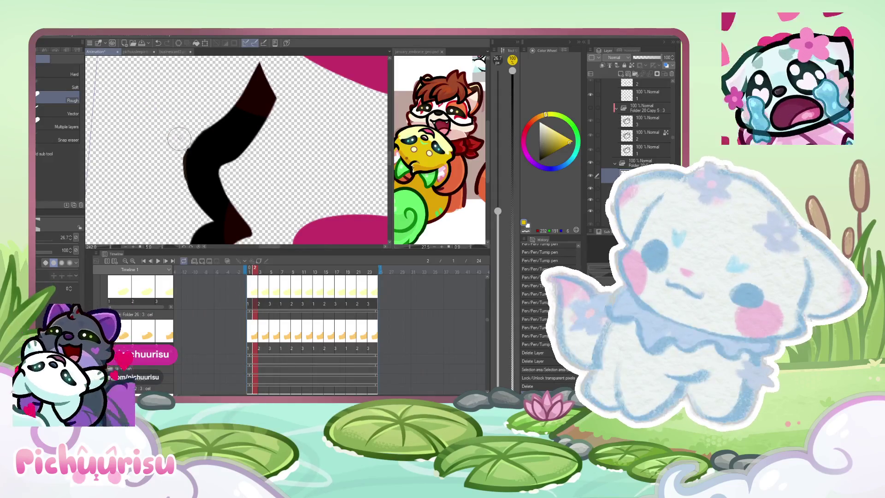
pyautogui.scroll(-2, 179, 197)
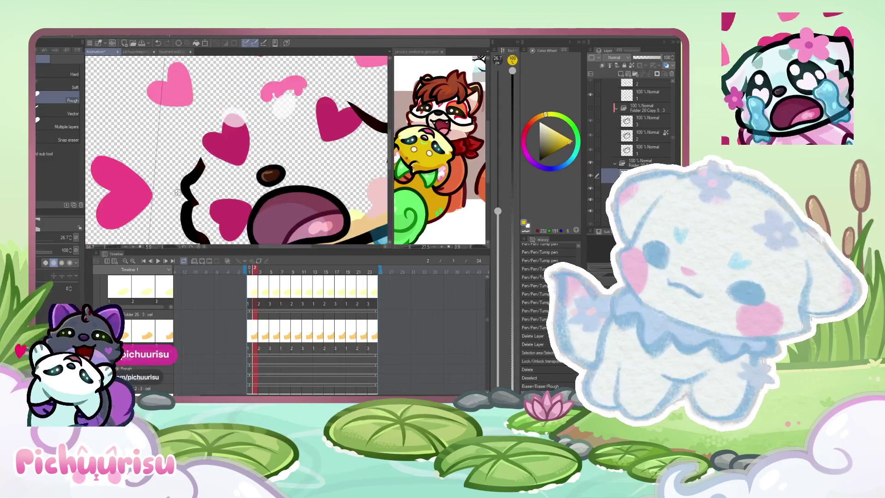
pyautogui.scroll(-2, 178, 197)
pyautogui.scroll(1, 304, 221)
pyautogui.scroll(2, 304, 220)
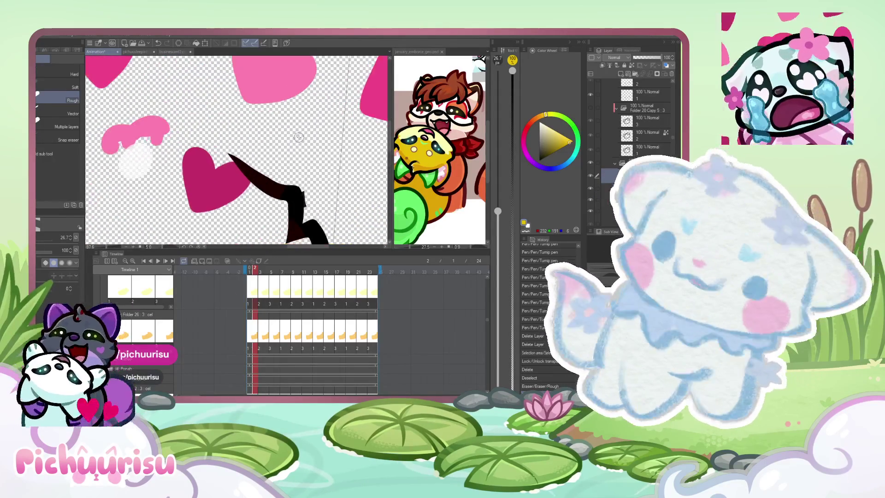
pyautogui.scroll(1, 305, 221)
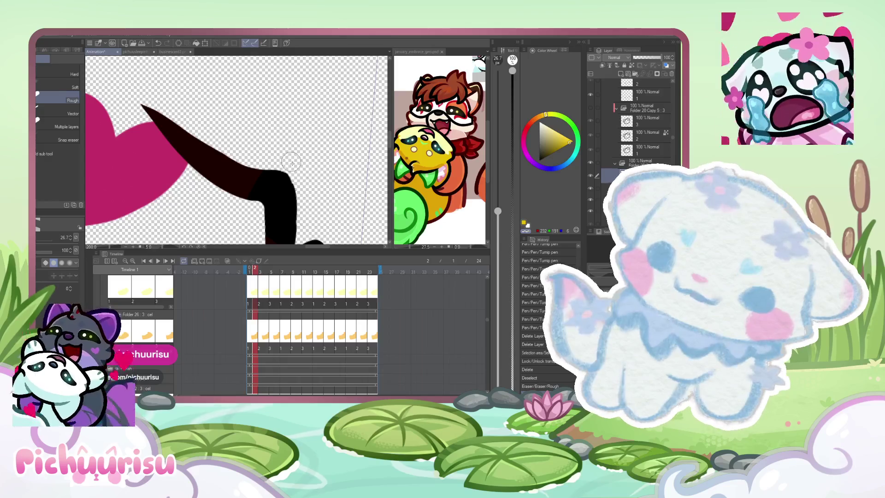
pyautogui.click(307, 208)
pyautogui.scroll(-3, 308, 210)
pyautogui.scroll(-1, 307, 209)
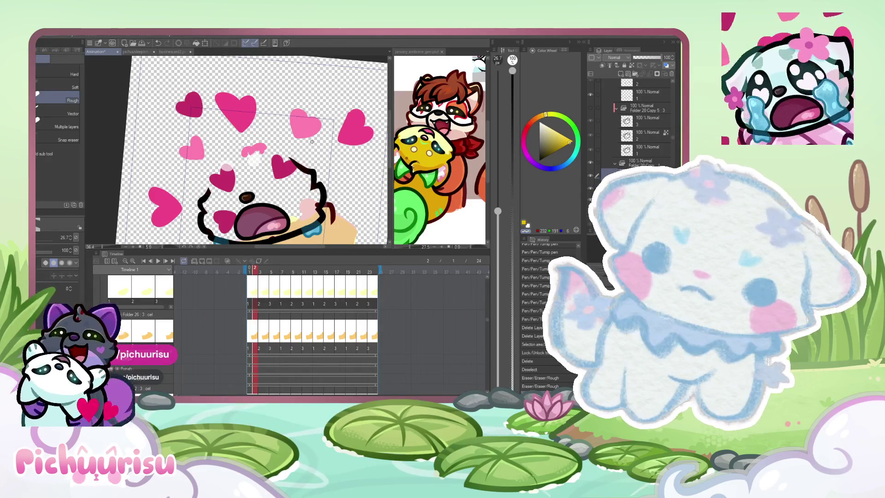
pyautogui.scroll(1, 312, 142)
pyautogui.scroll(1, 312, 142)
pyautogui.scroll(1, 311, 142)
pyautogui.scroll(1, 311, 142)
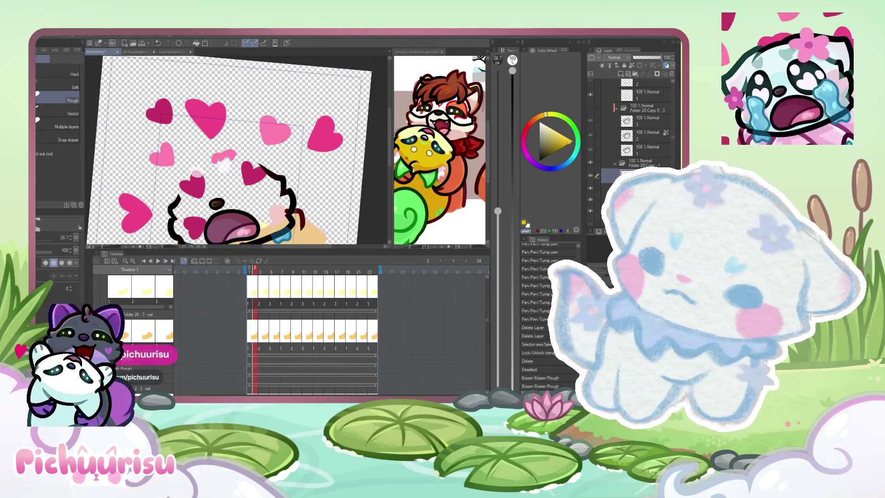
# Step: Draw the thick black Tump-pen outline across the top of the pup's head, redoing strokes until it sits right
pyautogui.press('p')
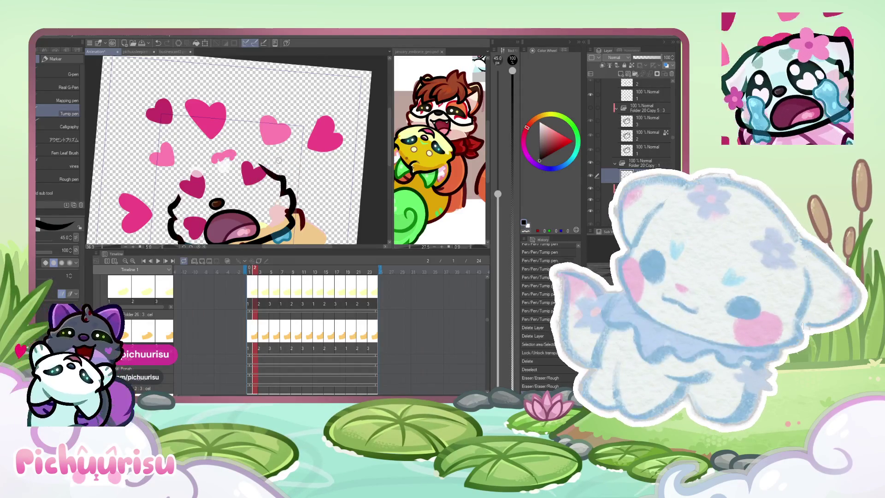
pyautogui.scroll(1, 219, 139)
pyautogui.moveTo(193, 147); pyautogui.dragTo(304, 190)
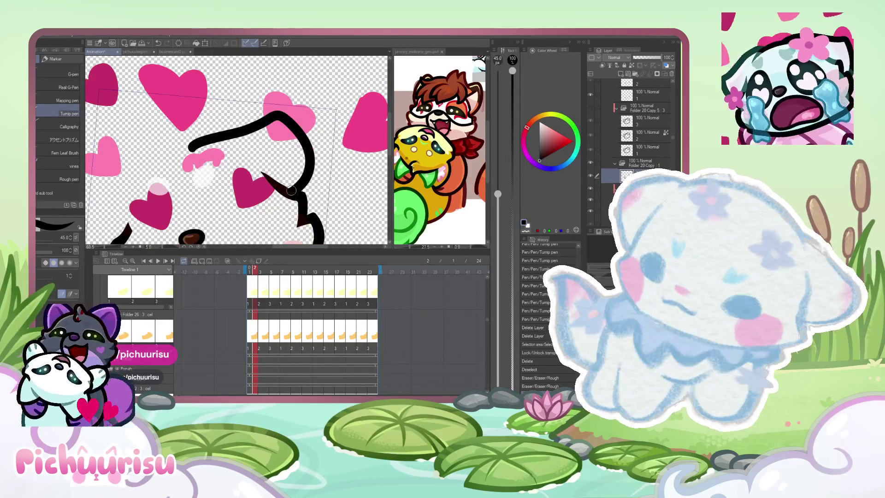
pyautogui.scroll(1, 238, 136)
pyautogui.hotkey('ctrl', 'z')
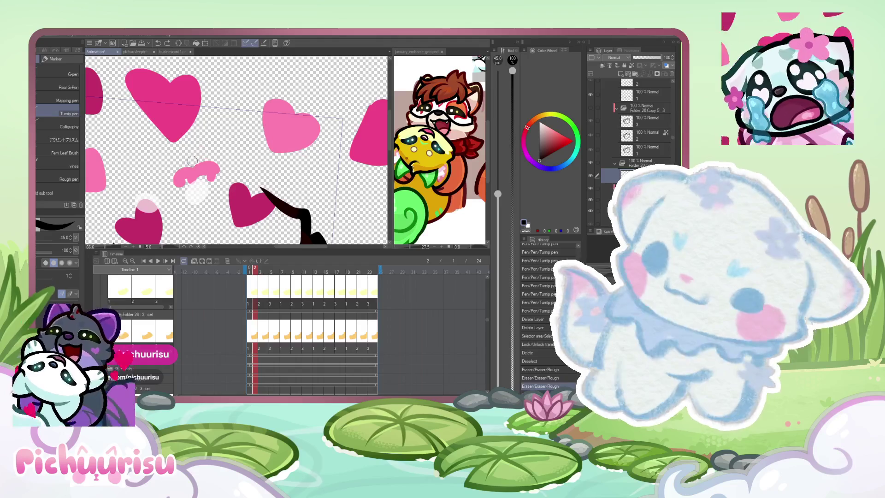
pyautogui.moveTo(188, 162); pyautogui.dragTo(314, 196)
pyautogui.scroll(-2, 276, 144)
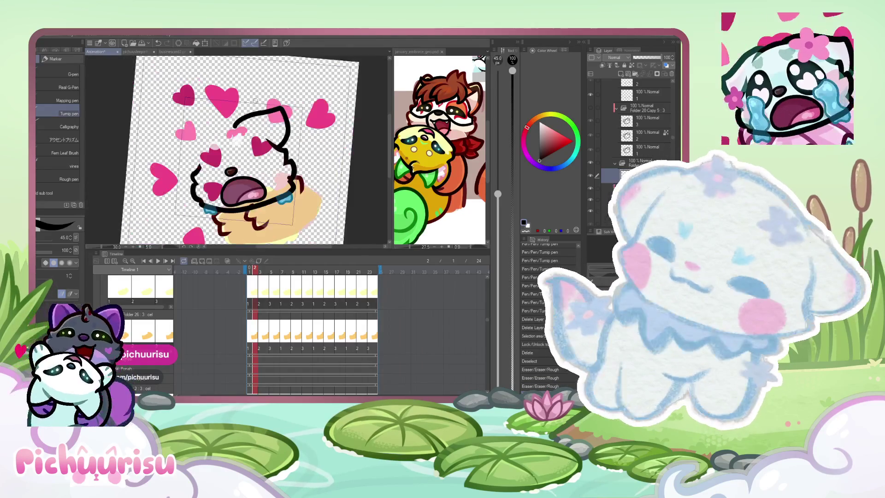
pyautogui.scroll(1, 297, 83)
pyautogui.scroll(1, 296, 83)
pyautogui.scroll(-1, 297, 84)
pyautogui.scroll(1, 297, 83)
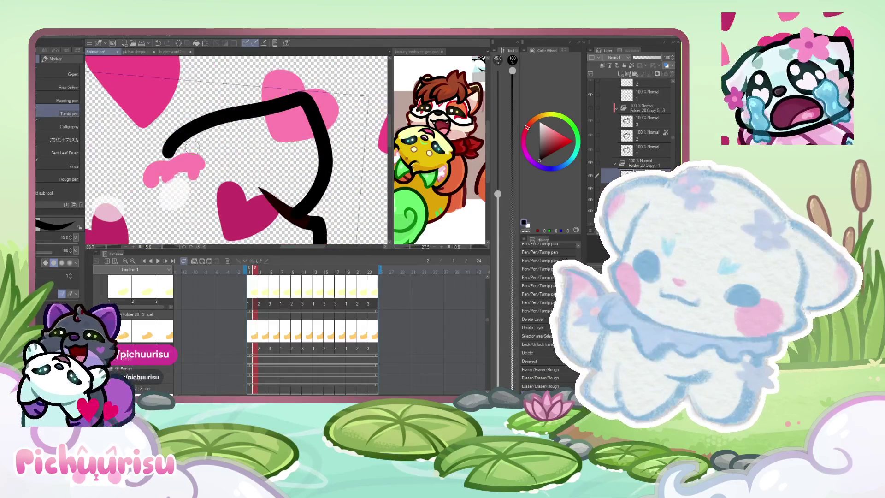
pyautogui.hotkey('ctrl', 'z')
pyautogui.moveTo(179, 142); pyautogui.dragTo(302, 212)
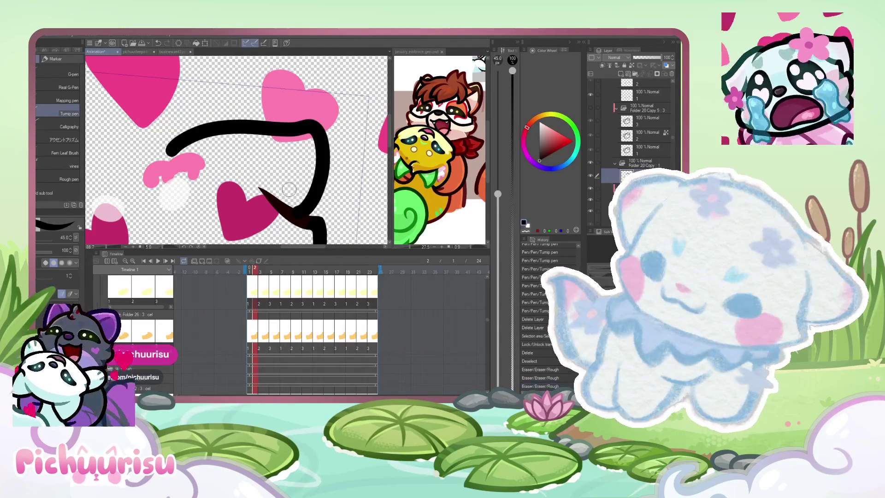
pyautogui.scroll(1, 285, 196)
pyautogui.scroll(1, 285, 196)
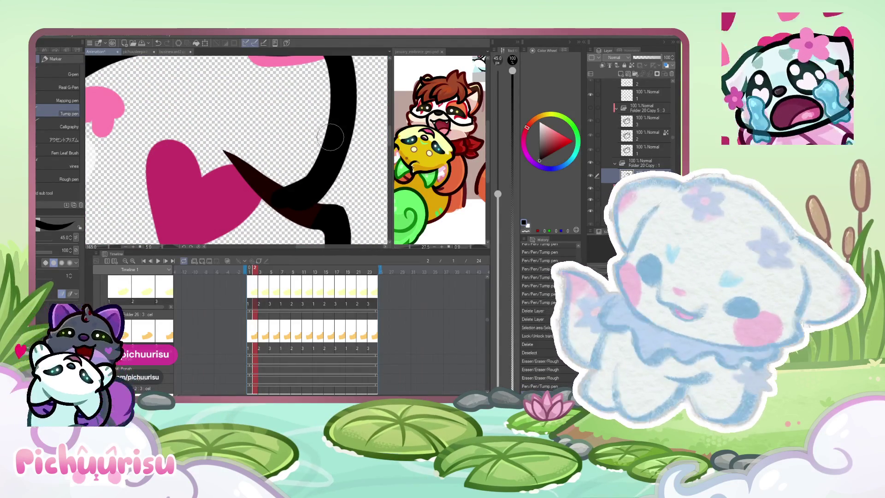
pyautogui.scroll(-1, 336, 142)
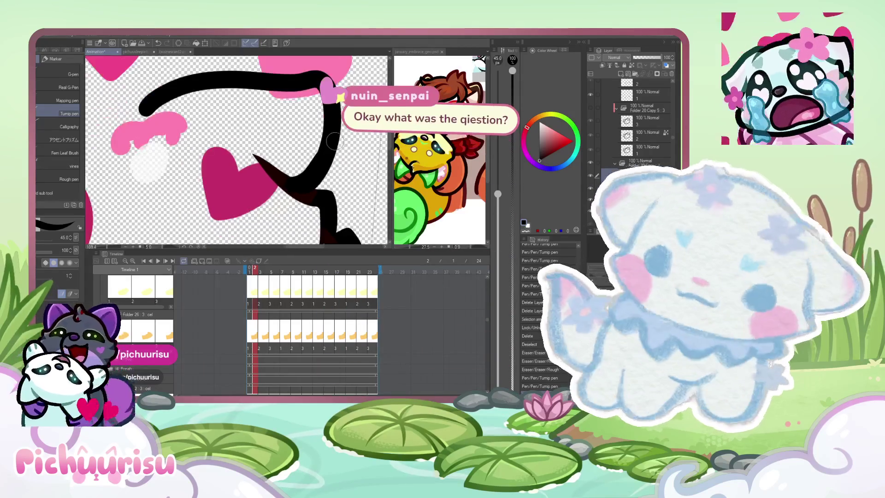
pyautogui.scroll(-1, 335, 141)
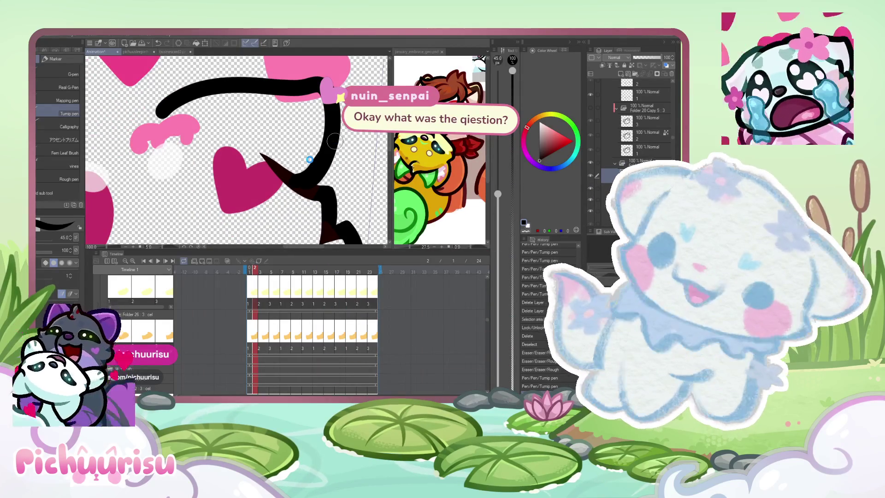
pyautogui.scroll(-1, 334, 142)
pyautogui.scroll(-1, 326, 143)
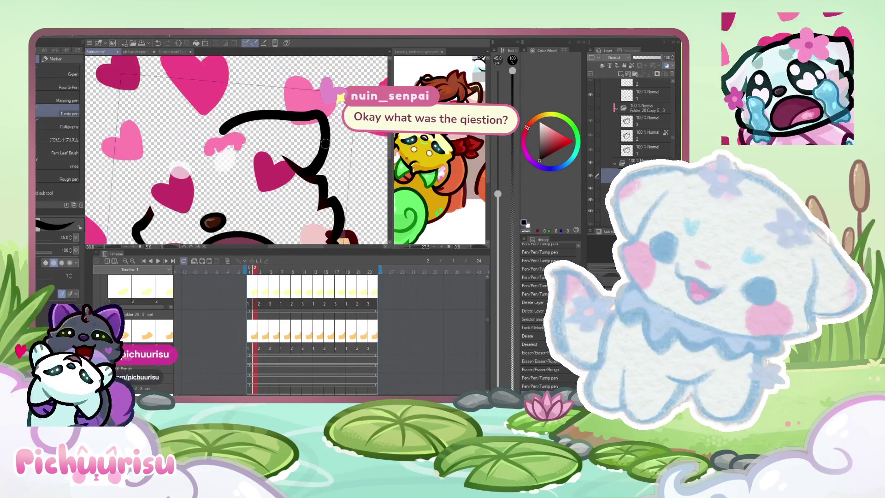
pyautogui.scroll(1, 297, 121)
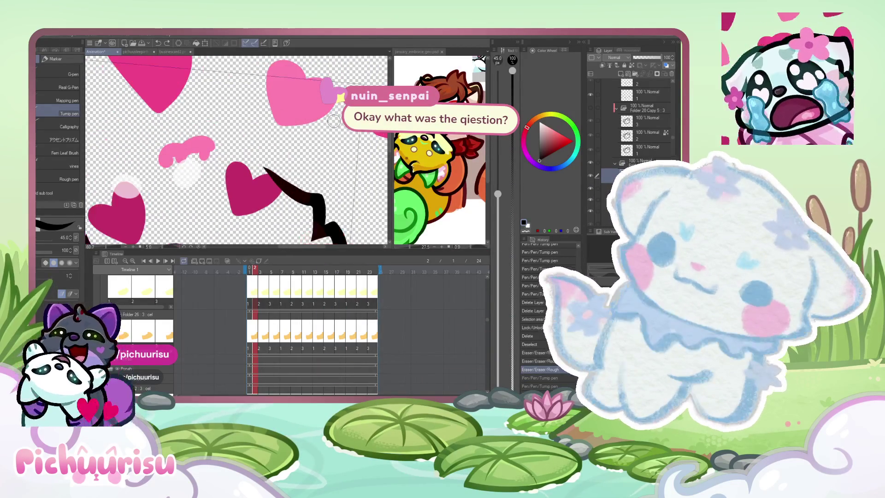
pyautogui.scroll(1, 228, 126)
pyautogui.moveTo(190, 135); pyautogui.dragTo(342, 208)
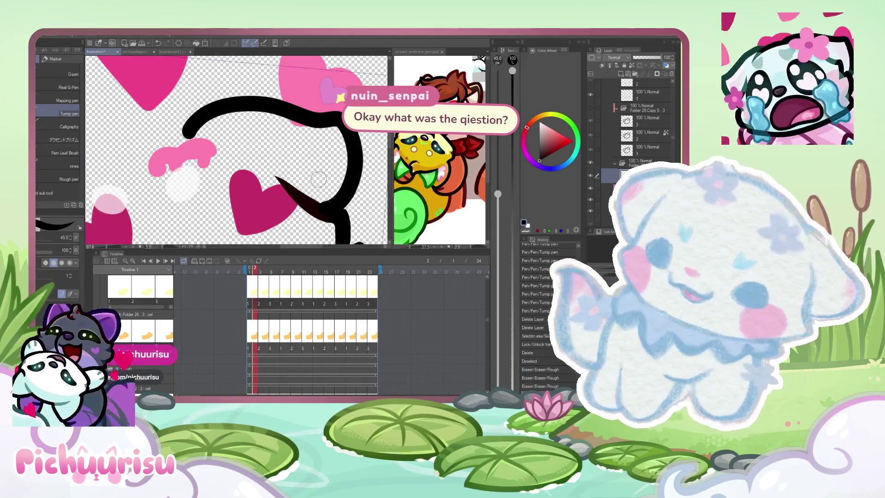
pyautogui.scroll(-1, 297, 146)
pyautogui.scroll(1, 297, 146)
pyautogui.hotkey('ctrl', 'z')
pyautogui.moveTo(200, 149)
pyautogui.mouseDown()
pyautogui.moveTo(231, 130)
pyautogui.moveTo(349, 216)
pyautogui.mouseUp()
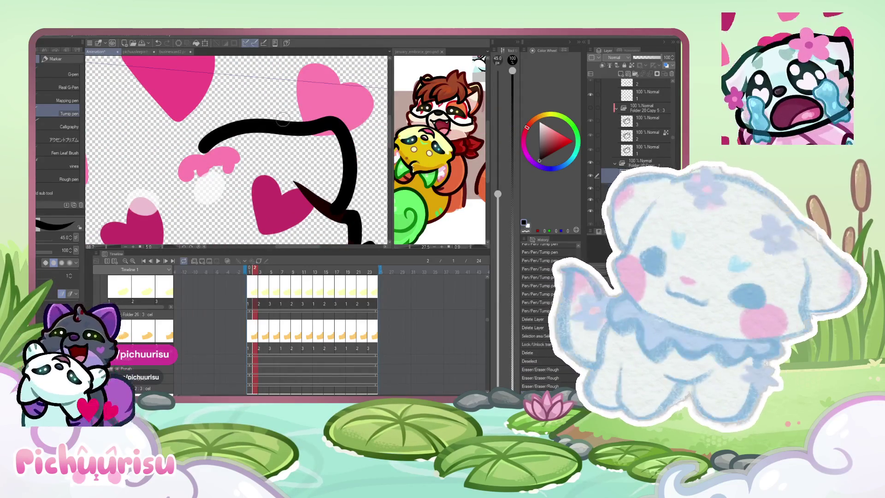
pyautogui.scroll(-2, 284, 120)
pyautogui.scroll(1, 221, 144)
# Step: Draw the curved black outline down the face's left side and erase the unwanted head strokes
pyautogui.moveTo(200, 143); pyautogui.dragTo(192, 225)
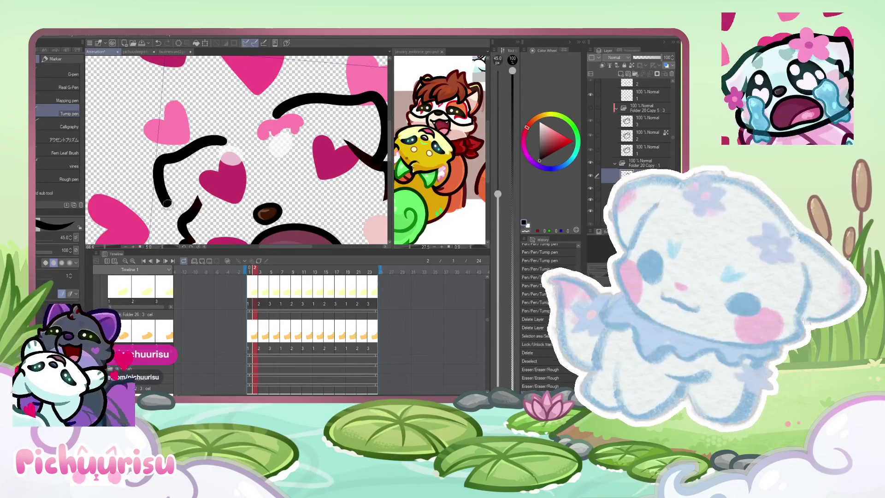
pyautogui.scroll(1, 151, 145)
pyautogui.hotkey('ctrl', 'z')
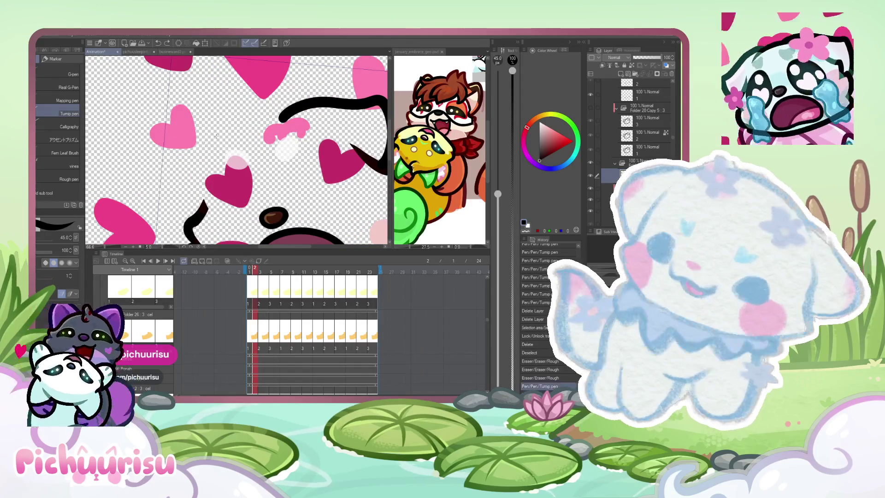
pyautogui.moveTo(232, 144); pyautogui.dragTo(191, 232)
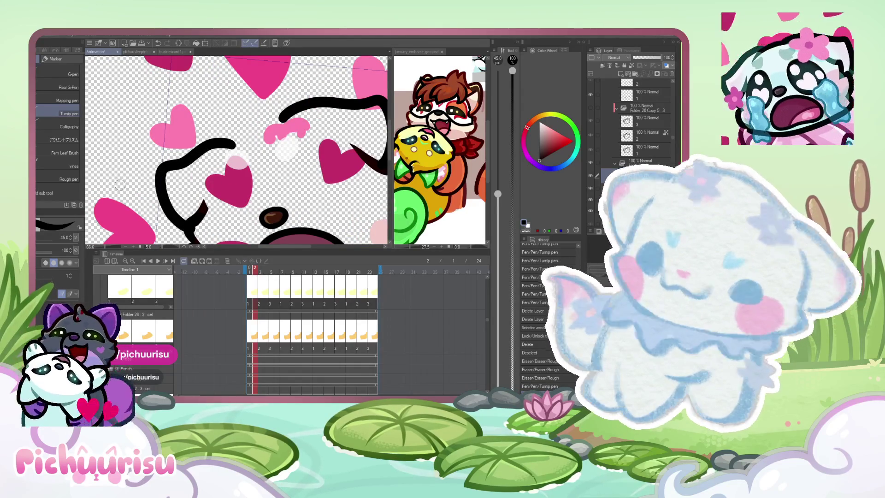
pyautogui.scroll(2, 196, 190)
pyautogui.scroll(3, 195, 201)
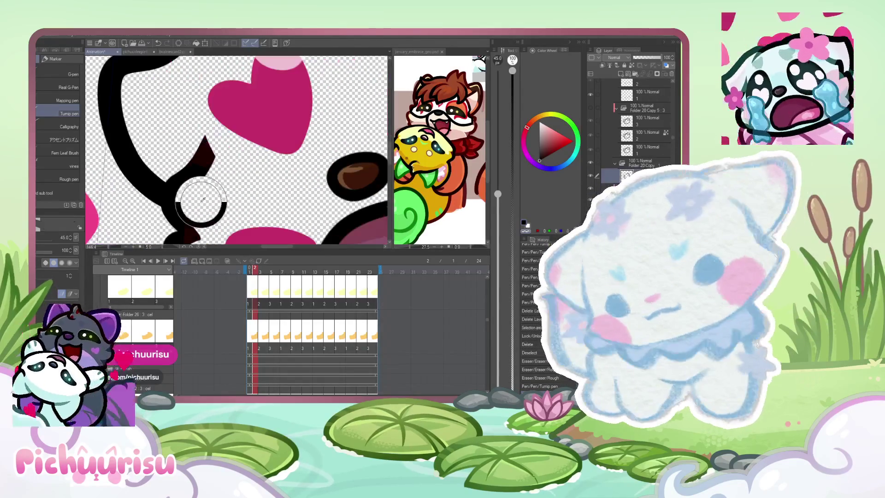
pyautogui.scroll(-5, 186, 193)
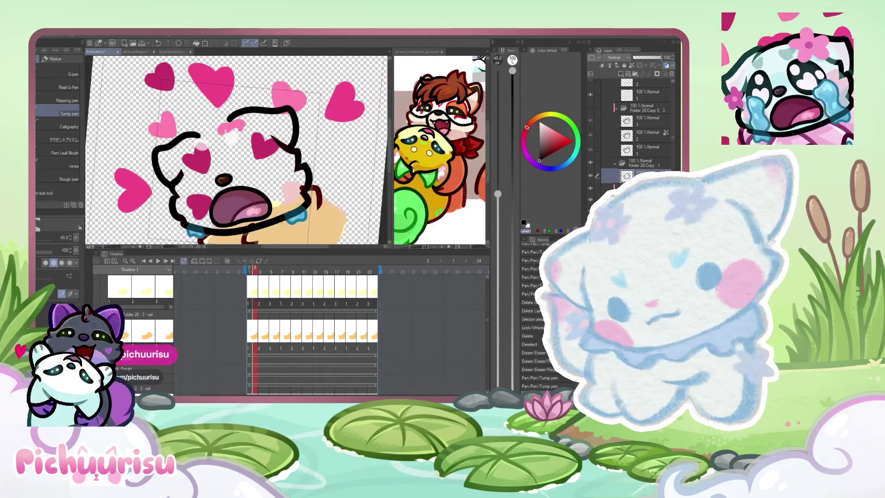
pyautogui.scroll(-2, 176, 181)
pyautogui.scroll(4, 185, 90)
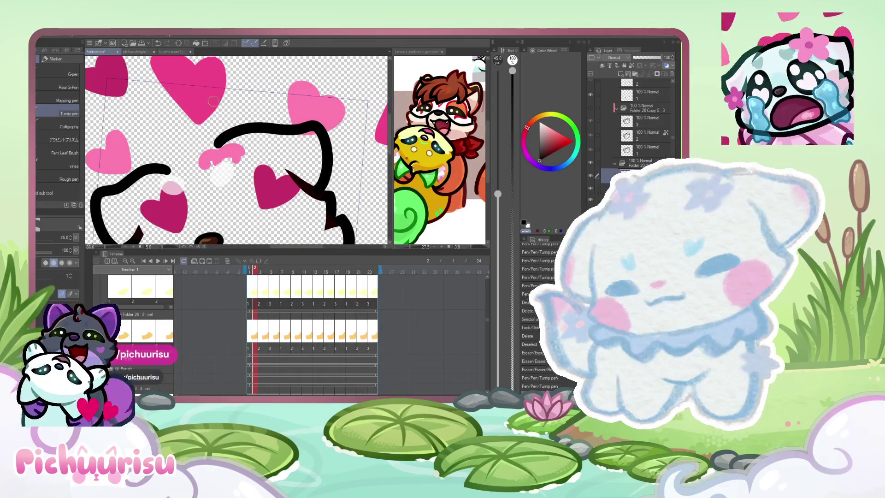
pyautogui.click(166, 170)
pyautogui.click(231, 125)
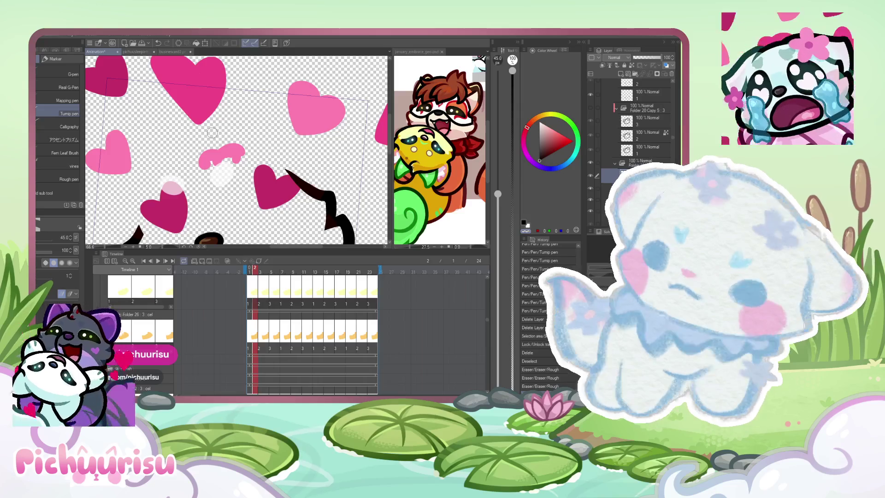
# Step: Add black outline strokes across the top-right and right side of the head
pyautogui.moveTo(333, 197); pyautogui.dragTo(247, 206)
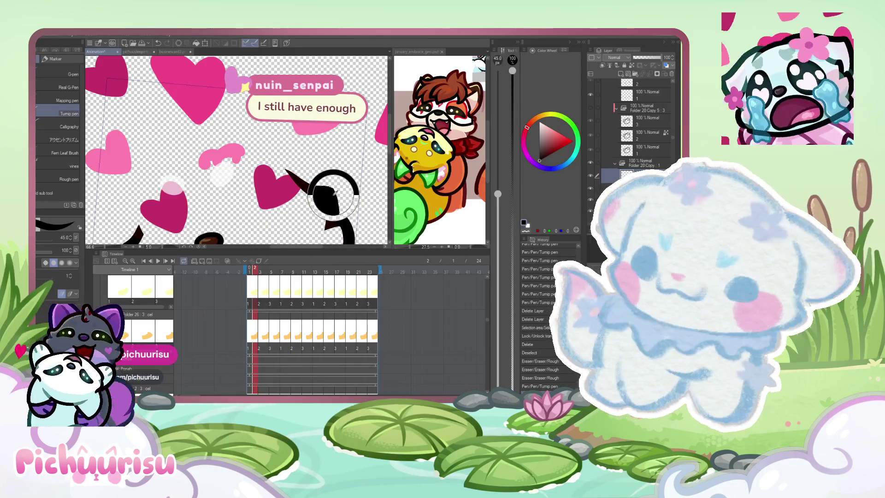
pyautogui.scroll(-2, 248, 206)
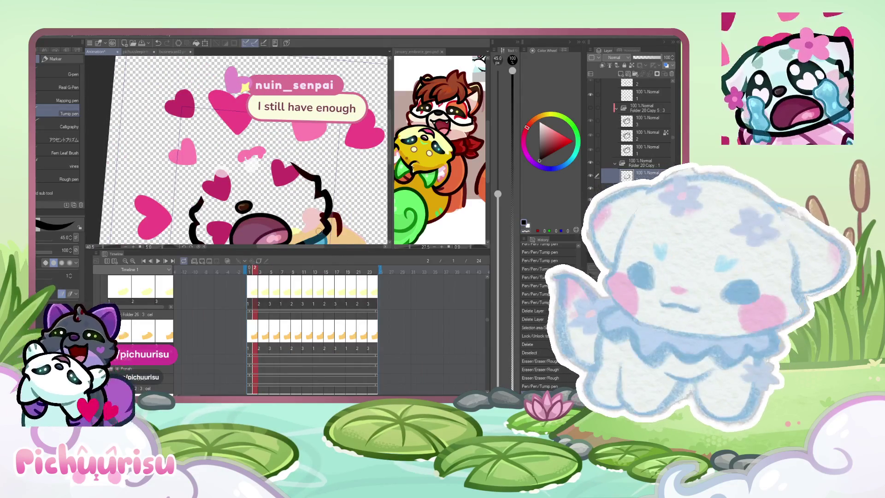
pyautogui.scroll(1, 294, 170)
pyautogui.scroll(2, 295, 170)
pyautogui.moveTo(232, 125); pyautogui.dragTo(319, 154)
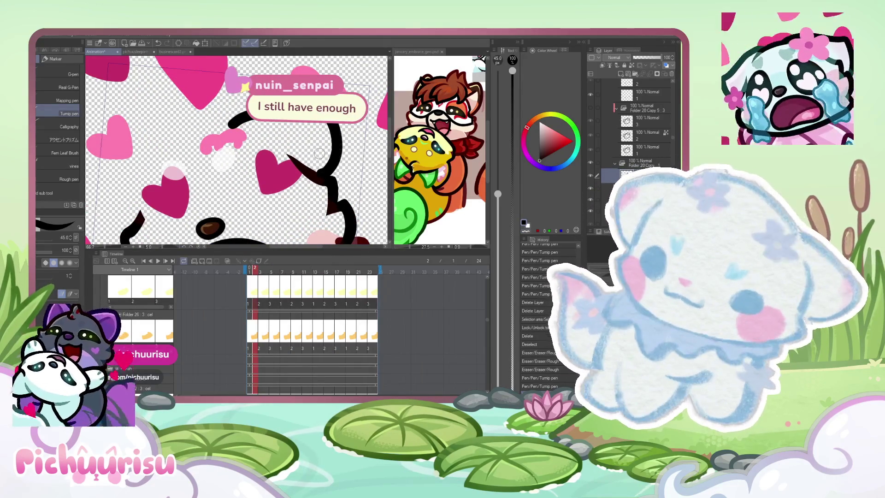
pyautogui.hotkey('ctrl', 'z')
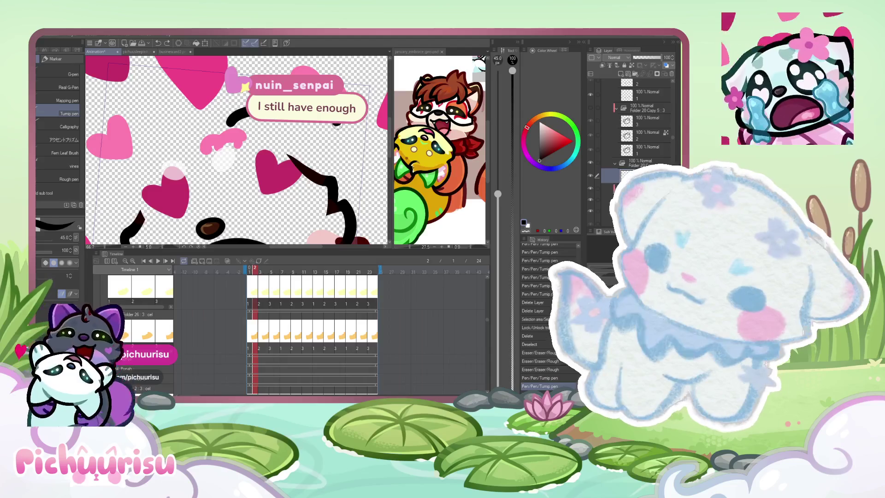
pyautogui.moveTo(336, 125); pyautogui.dragTo(319, 179)
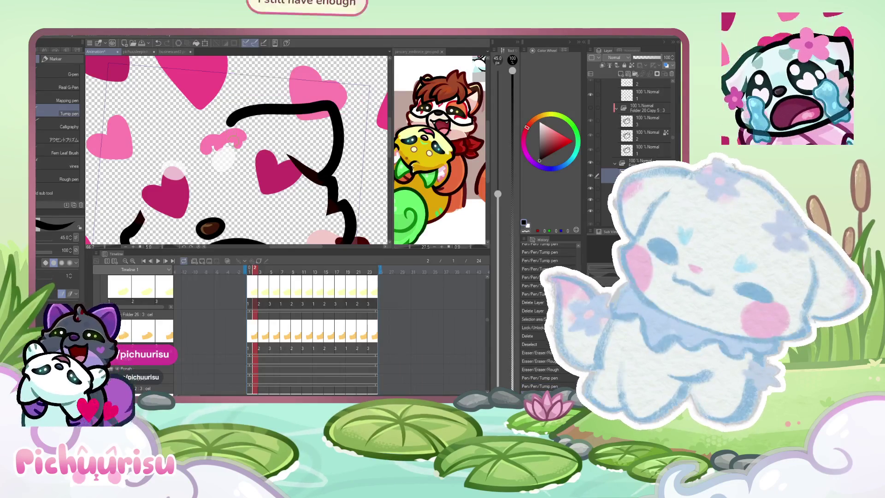
pyautogui.scroll(-2, 229, 126)
pyautogui.scroll(1, 227, 131)
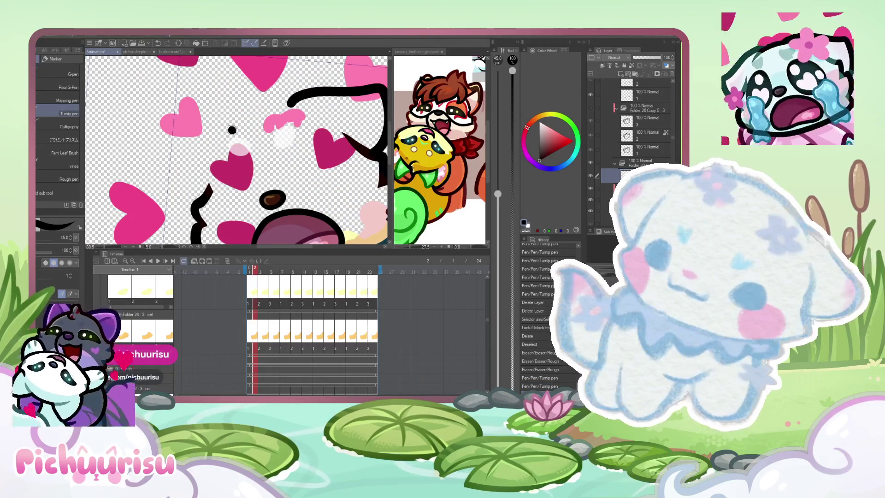
# Step: Draw the curved outline down the head's left side, retrying until the stroke is right
pyautogui.moveTo(232, 130); pyautogui.dragTo(165, 151)
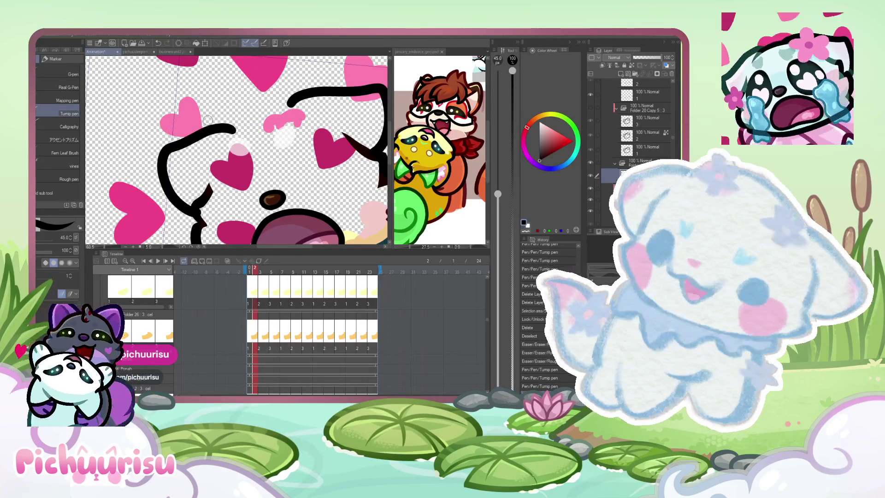
pyautogui.hotkey('ctrl', 'z')
pyautogui.moveTo(232, 131); pyautogui.dragTo(167, 156)
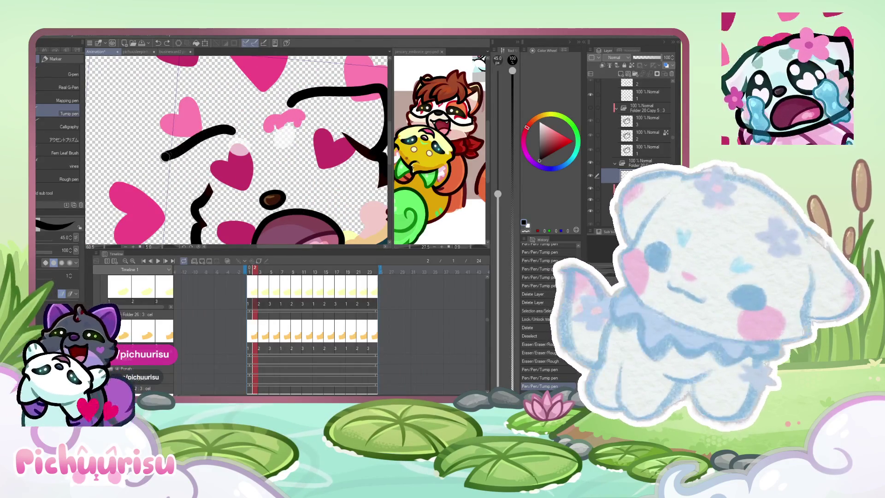
pyautogui.hotkey('ctrl', 'z')
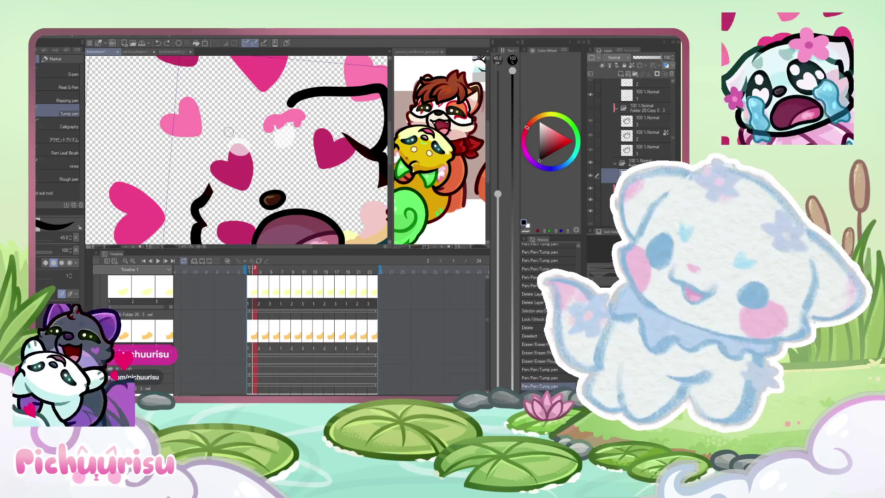
pyautogui.moveTo(231, 132)
pyautogui.mouseDown()
pyautogui.moveTo(164, 158)
pyautogui.moveTo(195, 216)
pyautogui.mouseUp()
pyautogui.hotkey('ctrl', 'z')
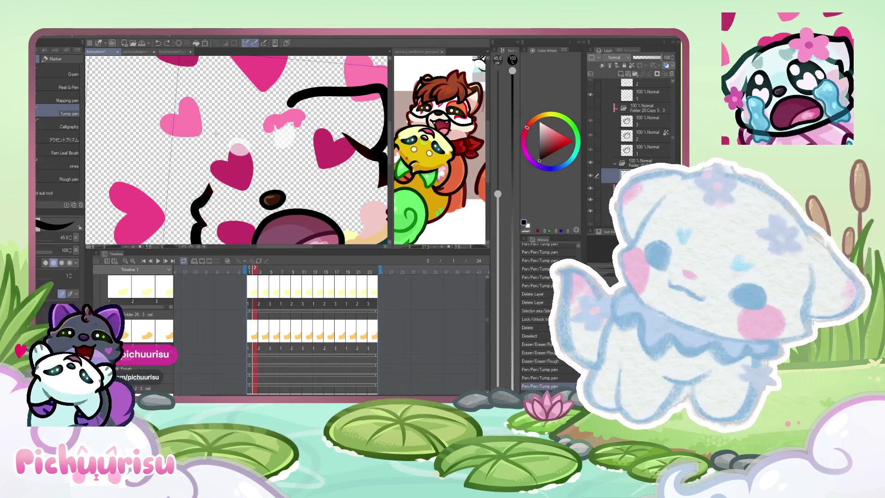
pyautogui.moveTo(223, 129)
pyautogui.mouseDown()
pyautogui.moveTo(166, 156)
pyautogui.moveTo(196, 218)
pyautogui.mouseUp()
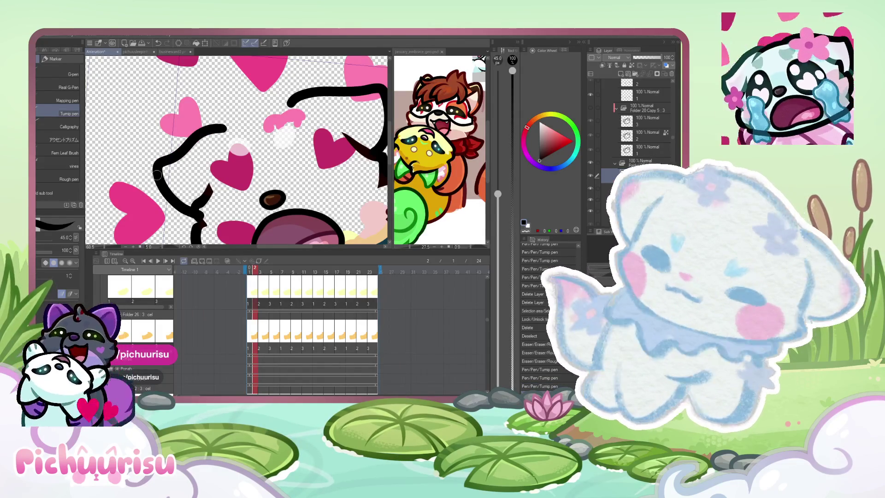
pyautogui.scroll(2, 202, 129)
pyautogui.scroll(3, 207, 198)
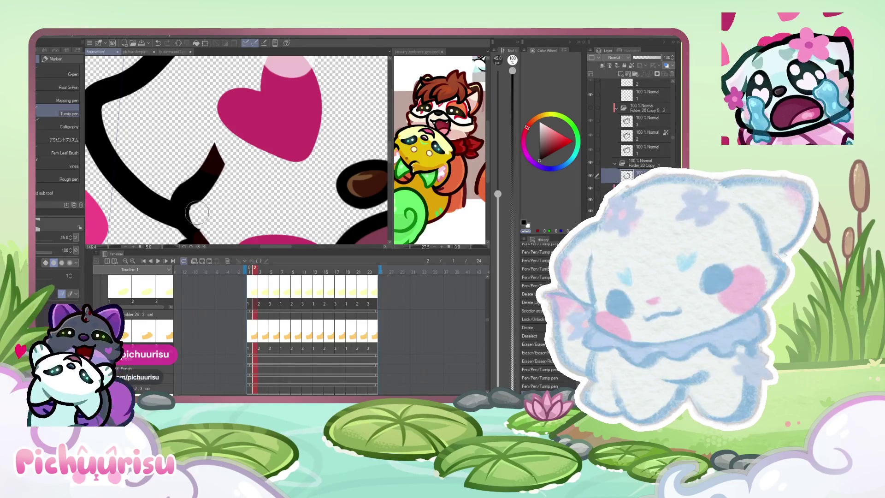
pyautogui.scroll(-2, 170, 145)
pyautogui.scroll(2, 167, 141)
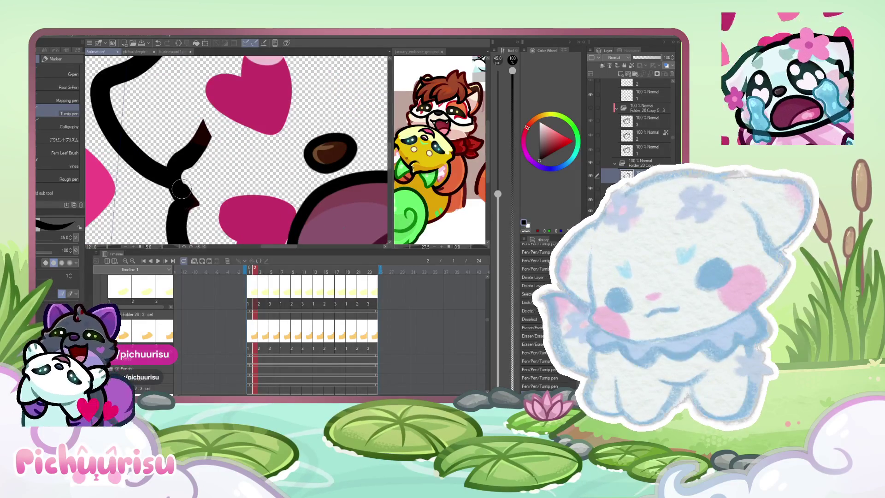
pyautogui.scroll(-1, 178, 168)
pyautogui.scroll(-1, 178, 169)
pyautogui.scroll(-1, 177, 173)
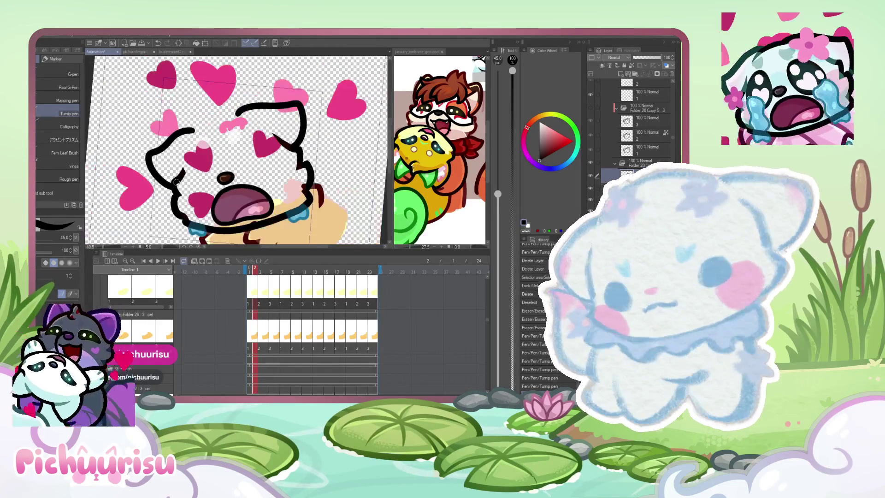
pyautogui.scroll(-1, 176, 180)
pyautogui.scroll(1, 183, 160)
pyautogui.scroll(1, 190, 139)
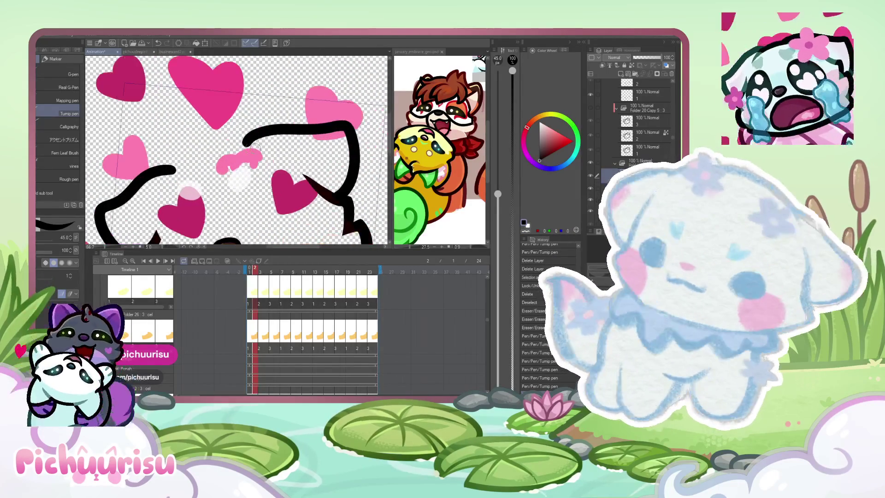
pyautogui.scroll(-2, 188, 194)
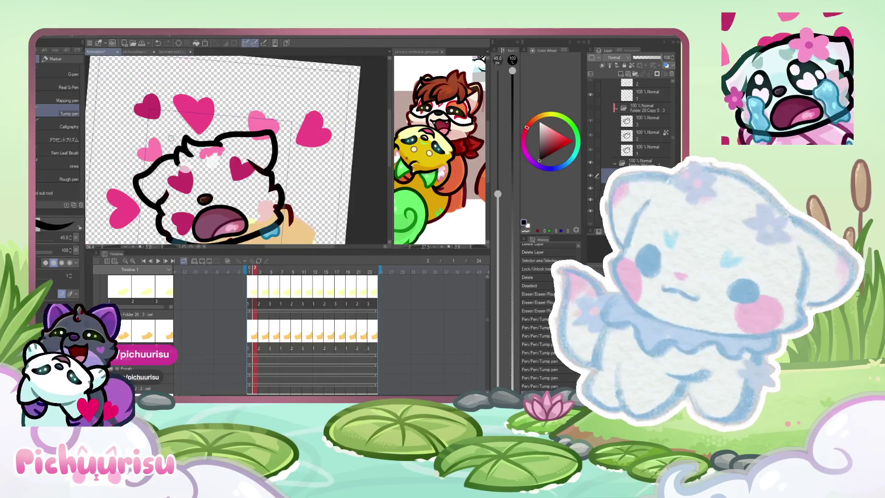
pyautogui.scroll(2, 186, 160)
pyautogui.scroll(1, 187, 132)
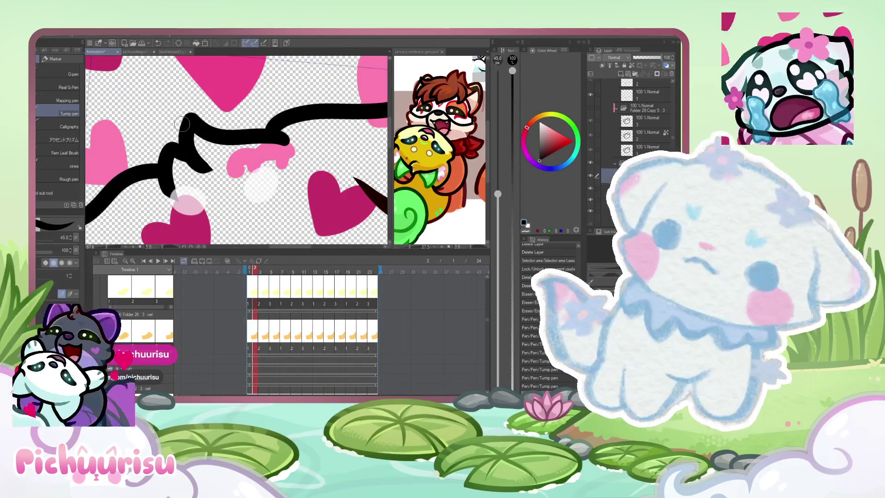
# Step: Replace the ear-connecting stroke with a new line running left and down, plus short ear strokes
pyautogui.hotkey('ctrl', 'z')
pyautogui.moveTo(281, 142)
pyautogui.mouseDown()
pyautogui.moveTo(201, 156)
pyautogui.moveTo(199, 204)
pyautogui.mouseUp()
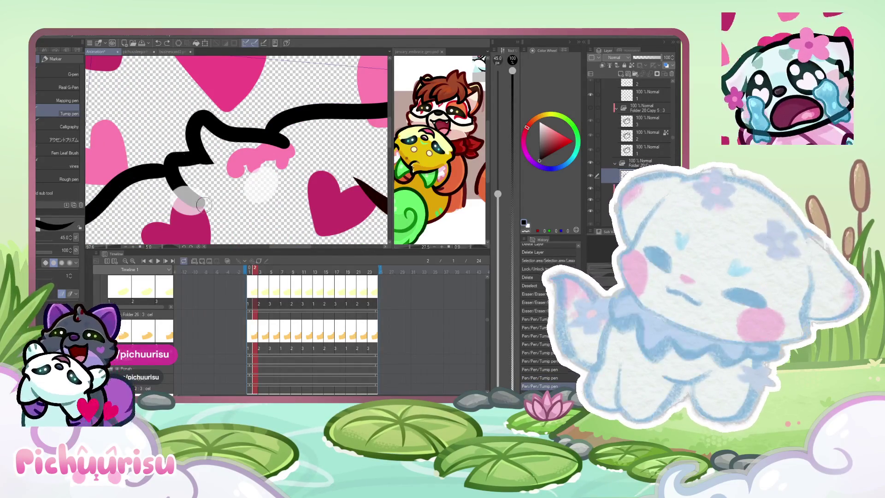
pyautogui.scroll(3, 192, 177)
pyautogui.scroll(2, 166, 173)
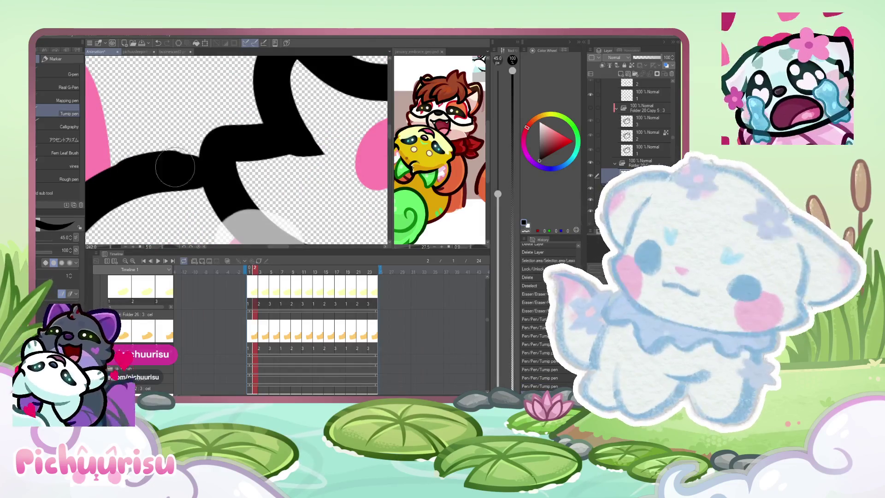
pyautogui.moveTo(131, 173); pyautogui.dragTo(122, 181)
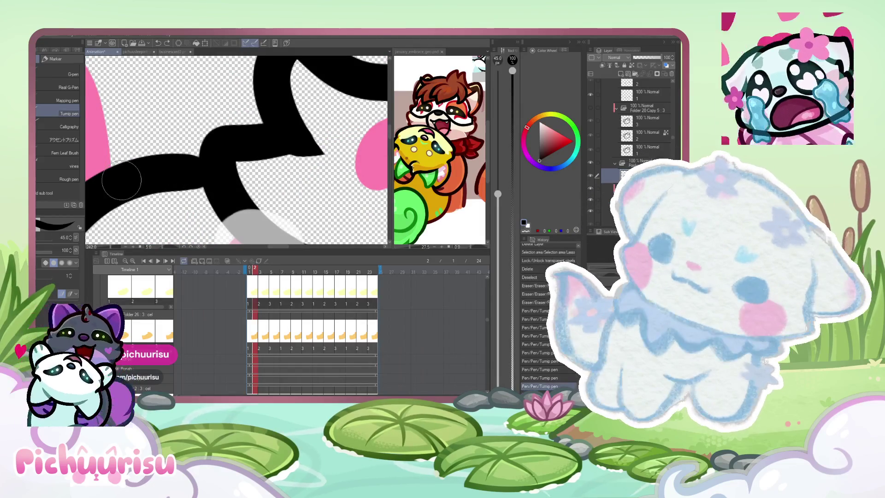
pyautogui.moveTo(214, 172)
pyautogui.mouseDown()
pyautogui.moveTo(129, 174)
pyautogui.moveTo(159, 182)
pyautogui.moveTo(133, 175)
pyautogui.moveTo(271, 164)
pyautogui.moveTo(226, 159)
pyautogui.mouseUp()
# Step: With the Eraser, cut a strip where the black ear strokes overlap to separate them
pyautogui.press('e')
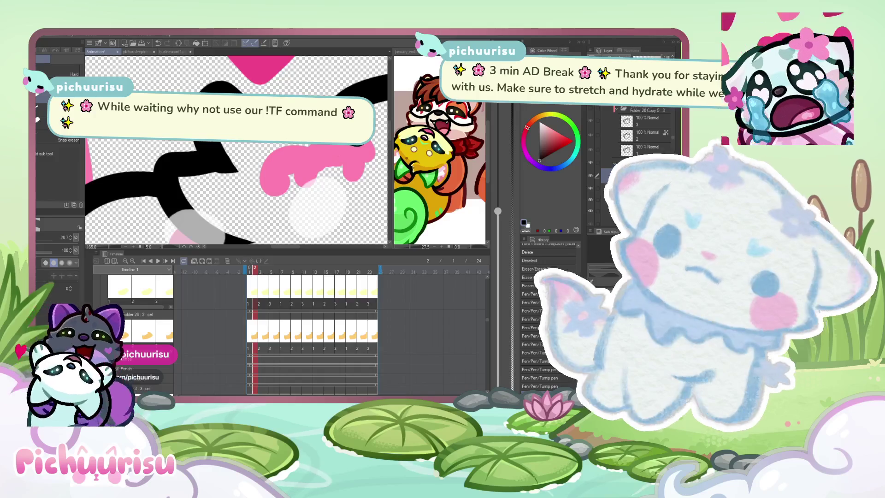
pyautogui.scroll(2, 208, 170)
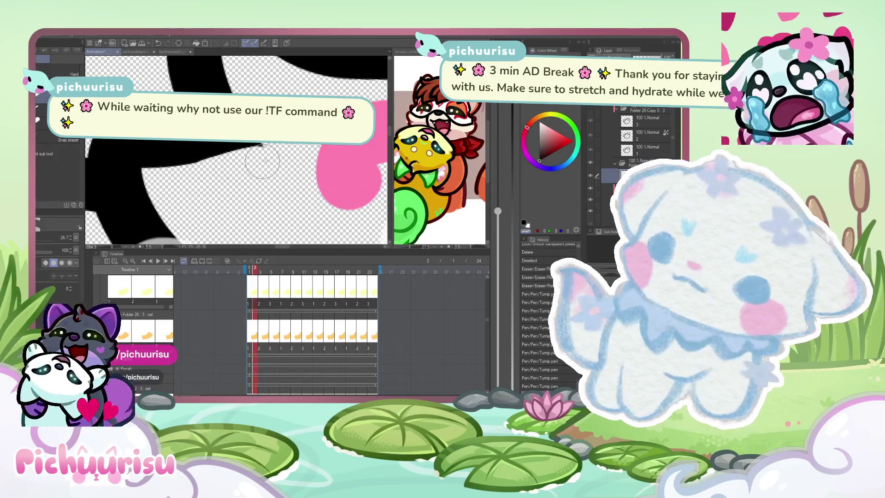
pyautogui.scroll(-2, 197, 173)
pyautogui.press('p')
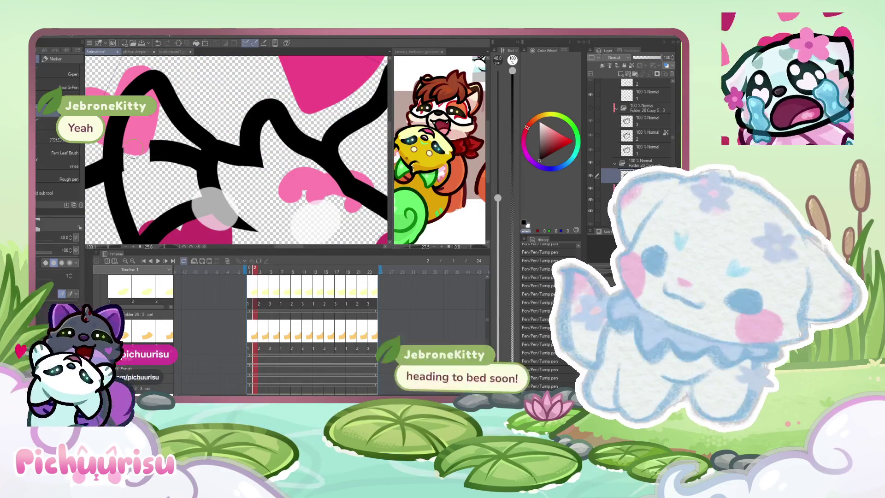
pyautogui.hotkey('ctrl', '+')
pyautogui.hotkey('ctrl', '+')
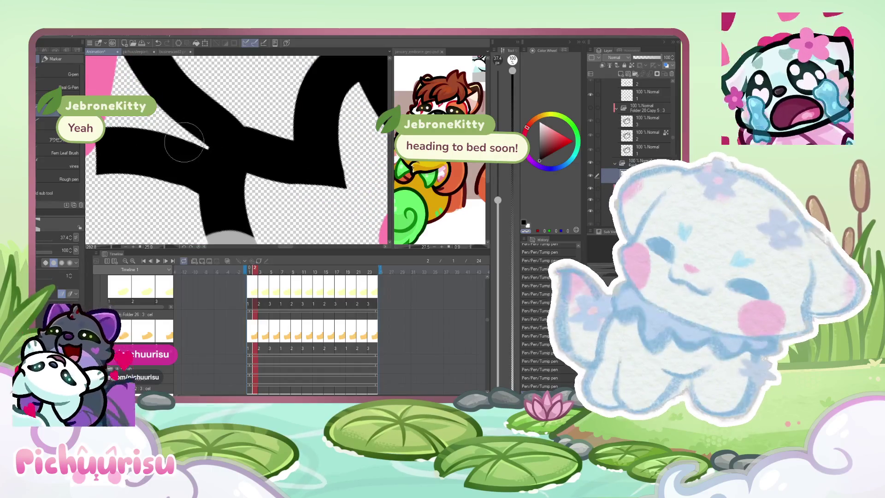
pyautogui.hotkey('ctrl', '+')
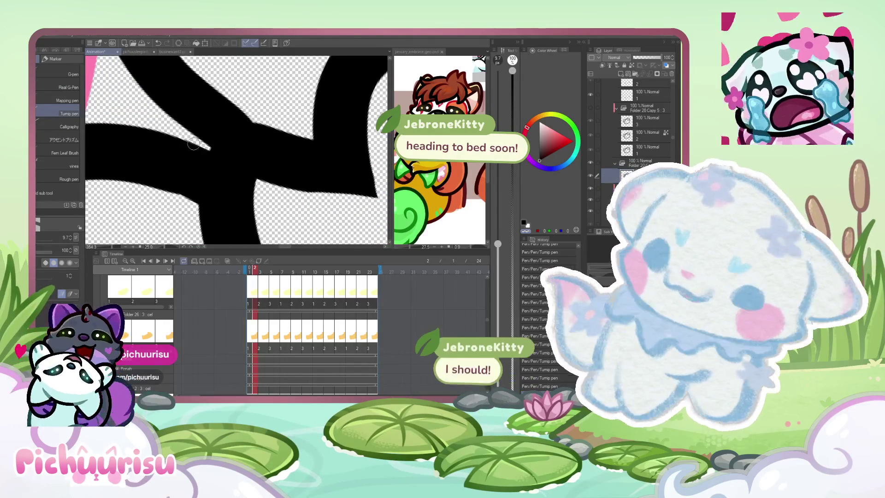
pyautogui.moveTo(200, 147); pyautogui.dragTo(194, 203)
pyautogui.moveTo(201, 147); pyautogui.dragTo(194, 204)
# Step: Erase the end of the horizontal black bar, then view the whole canvas
pyautogui.hotkey('ctrl', '-')
pyautogui.hotkey('ctrl', '-')
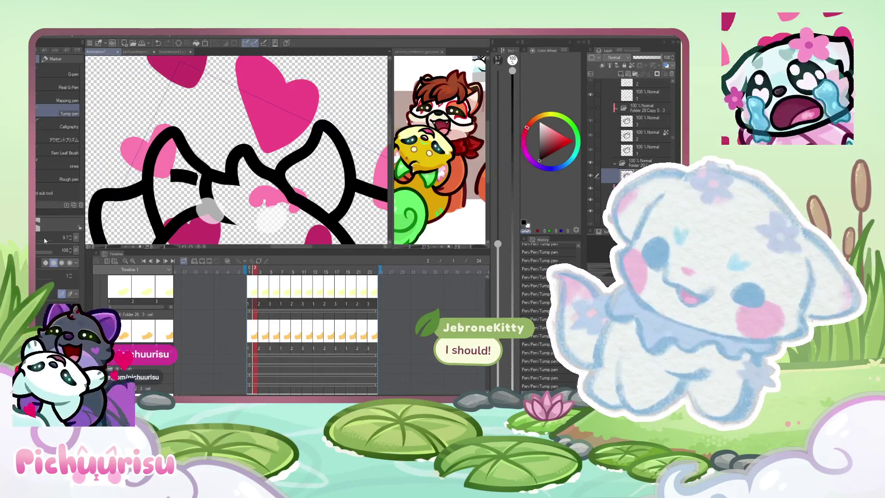
pyautogui.hotkey('ctrl', '+')
pyautogui.hotkey('ctrl', '+')
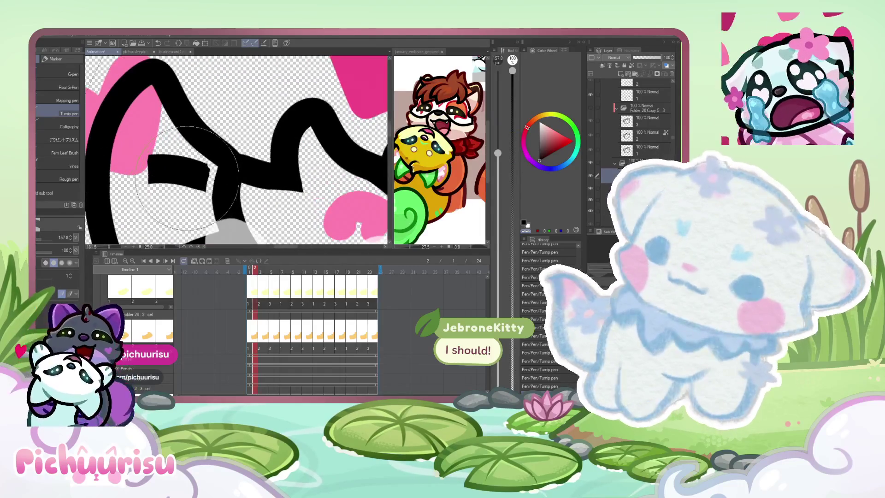
pyautogui.click(59, 235)
pyautogui.moveTo(187, 173); pyautogui.dragTo(197, 178)
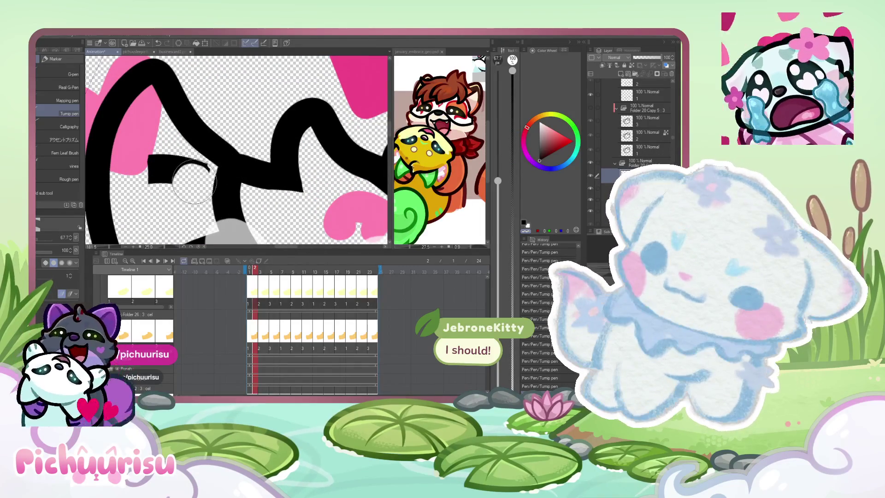
pyautogui.hotkey('ctrl', '-')
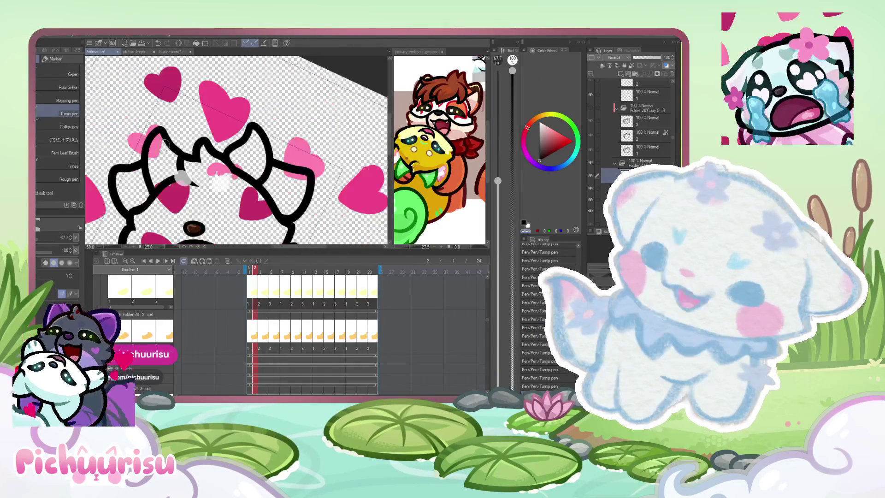
pyautogui.hotkey('ctrl', '-')
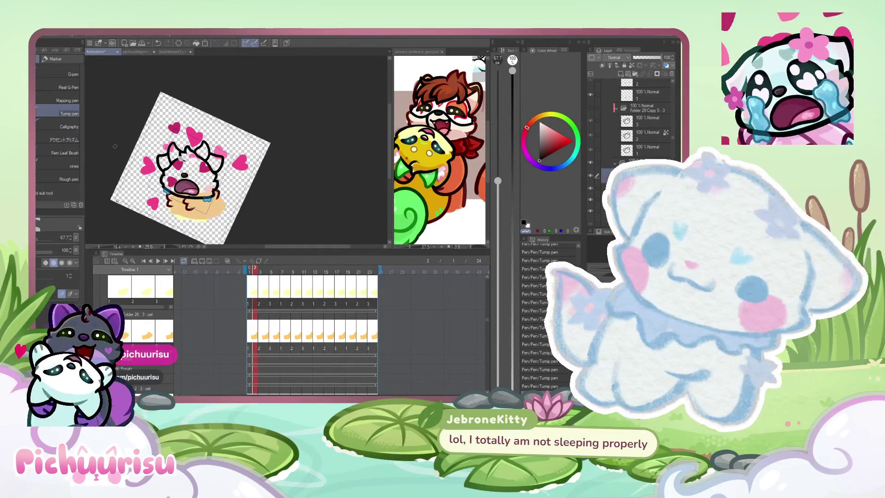
pyautogui.scroll(1, 196, 152)
pyautogui.scroll(1, 156, 155)
pyautogui.scroll(2, 159, 145)
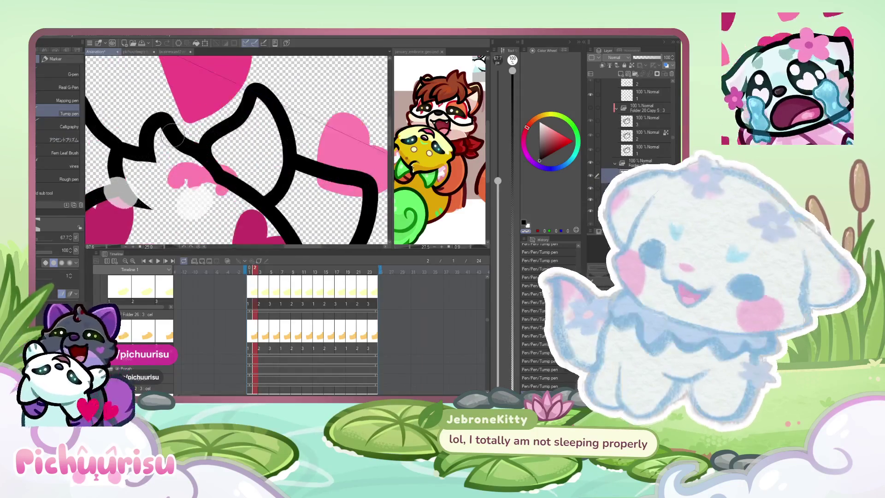
pyautogui.scroll(2, 166, 122)
# Step: Replace the overly thick ear stroke with a thinner black one at brush size 40
pyautogui.moveTo(152, 108); pyautogui.dragTo(259, 204)
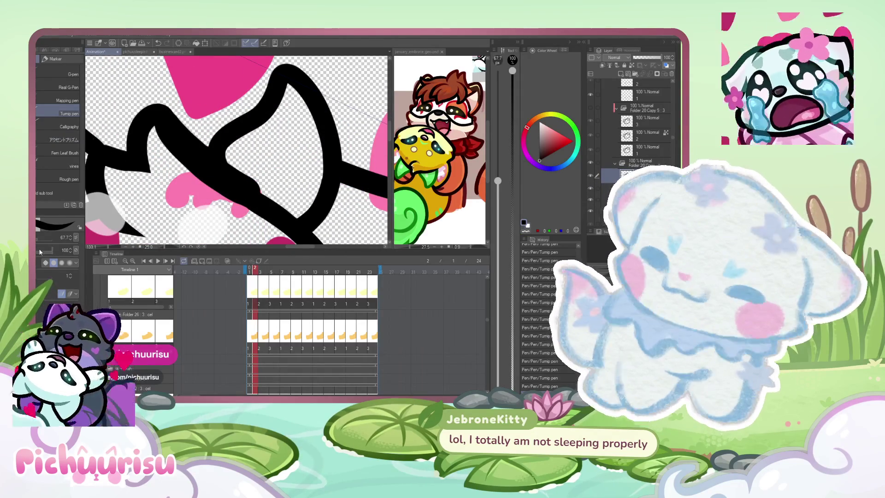
pyautogui.hotkey('ctrl', 'z')
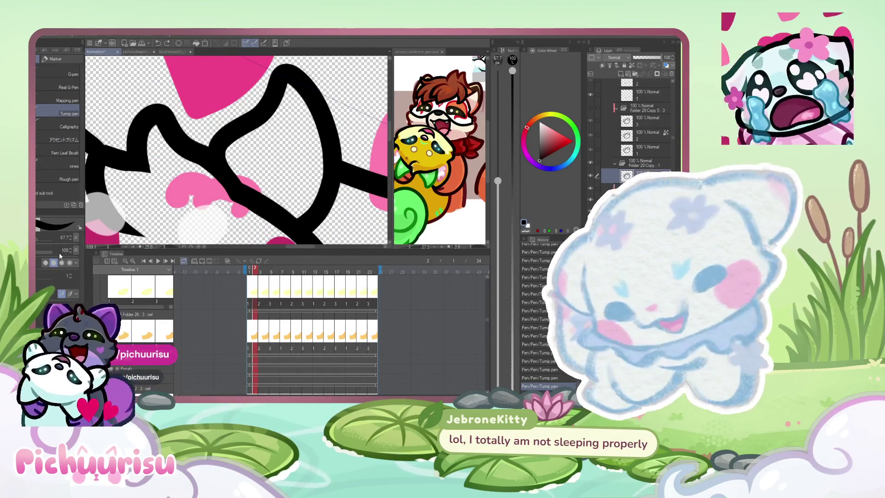
pyautogui.click(55, 236)
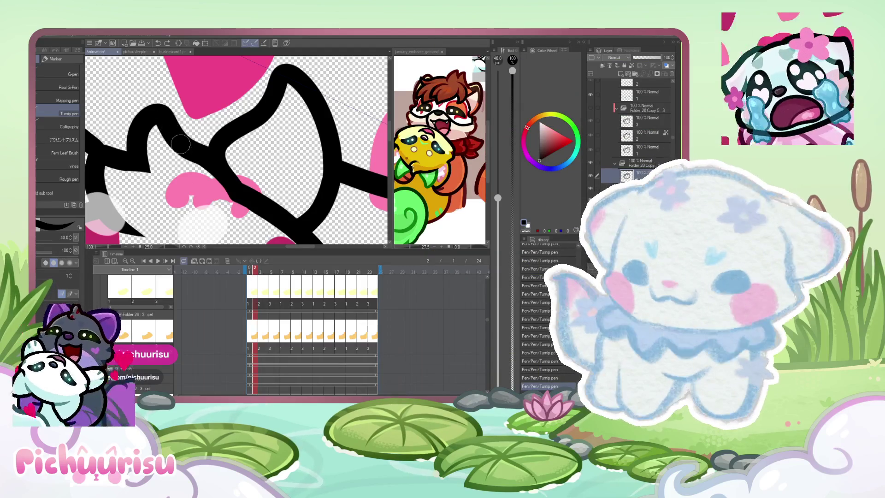
pyautogui.moveTo(228, 193); pyautogui.dragTo(164, 138)
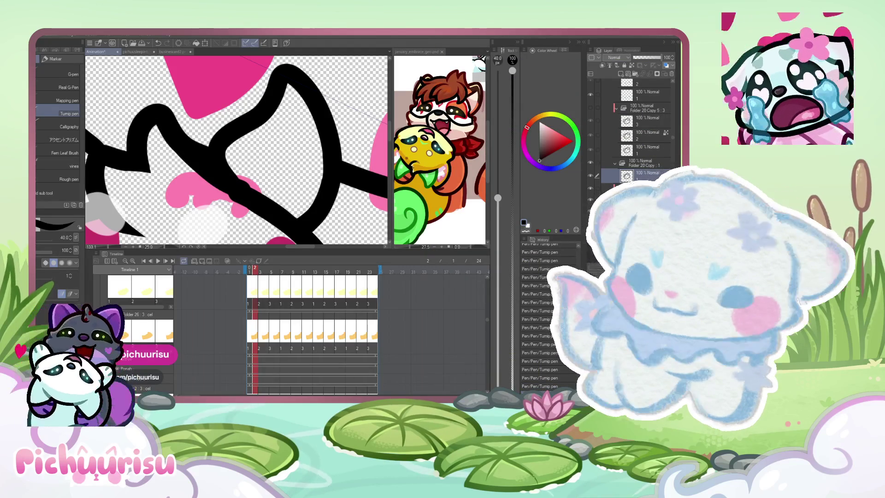
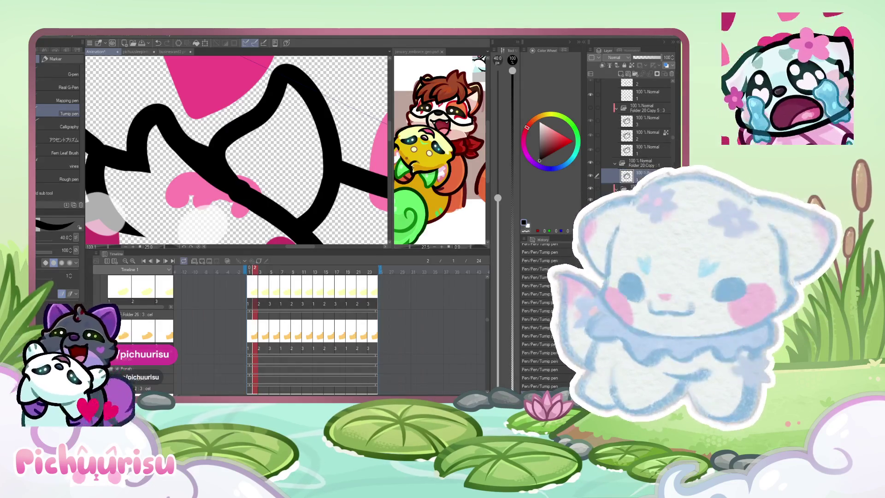
pyautogui.scroll(-2, 266, 140)
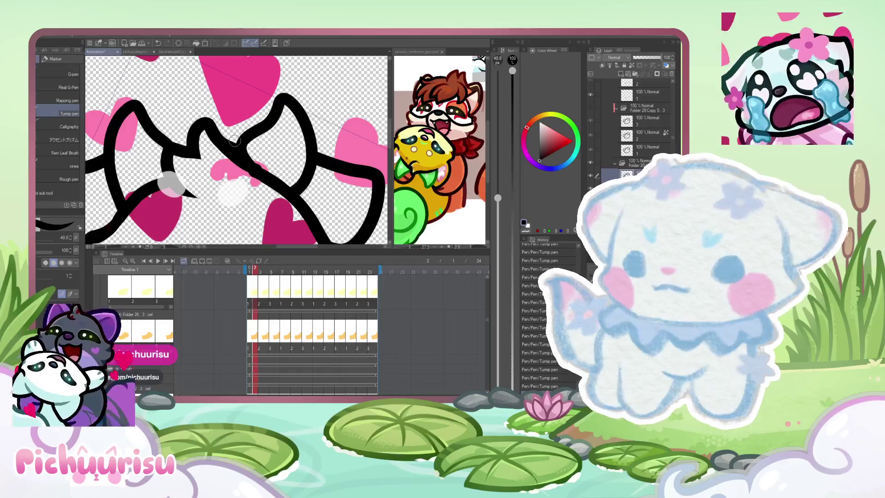
pyautogui.scroll(-2, 234, 141)
pyautogui.scroll(2, 207, 159)
pyautogui.scroll(2, 193, 173)
# Step: Add two short black marks to the ear outline with the Tump pen, then ready Liquify (J)
pyautogui.moveTo(211, 121); pyautogui.dragTo(184, 180)
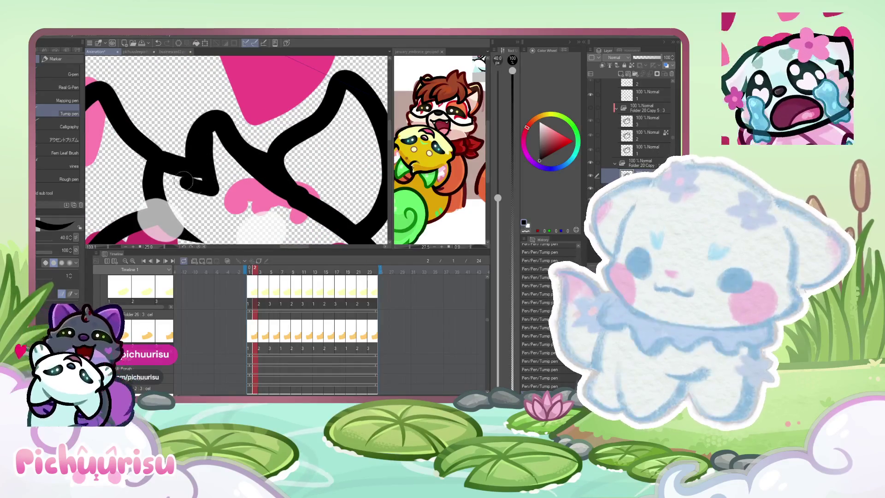
pyautogui.scroll(1, 196, 176)
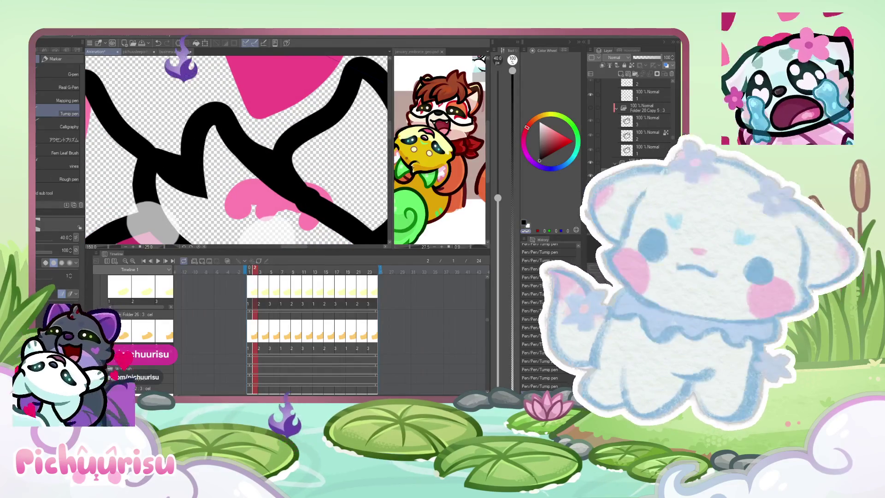
pyautogui.scroll(-2, 229, 131)
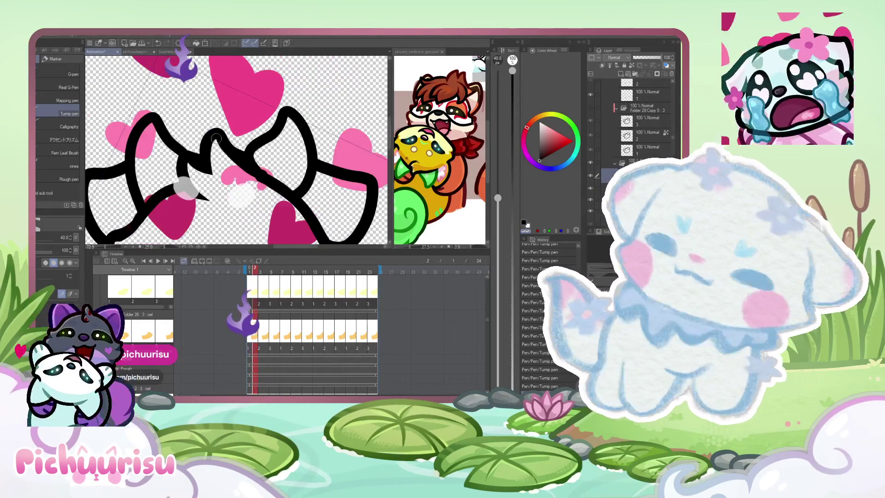
pyautogui.scroll(2, 229, 131)
pyautogui.scroll(-2, 228, 130)
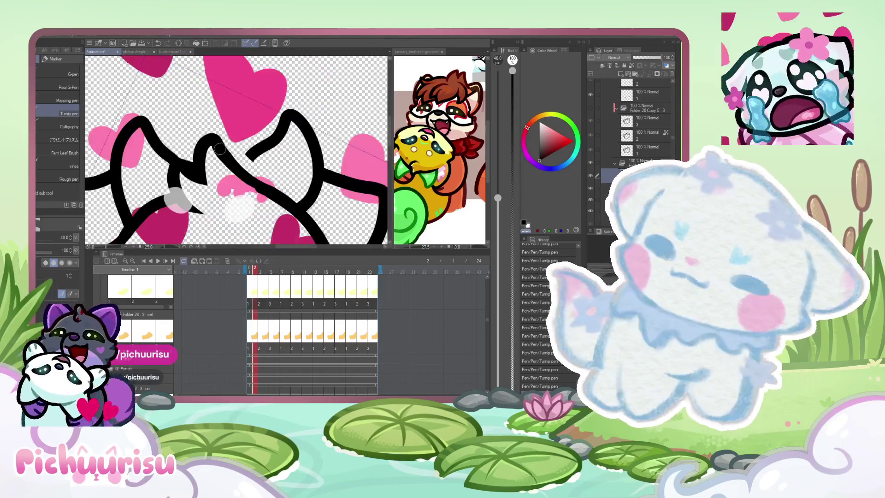
pyautogui.scroll(-2, 216, 161)
pyautogui.scroll(1, 215, 161)
pyautogui.scroll(2, 215, 160)
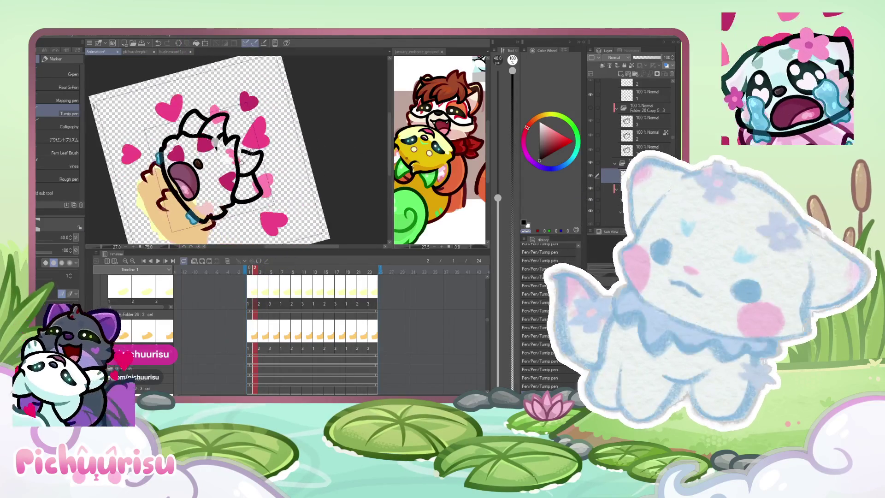
pyautogui.scroll(2, 235, 166)
pyautogui.scroll(1, 241, 166)
pyautogui.scroll(1, 242, 138)
pyautogui.scroll(1, 243, 101)
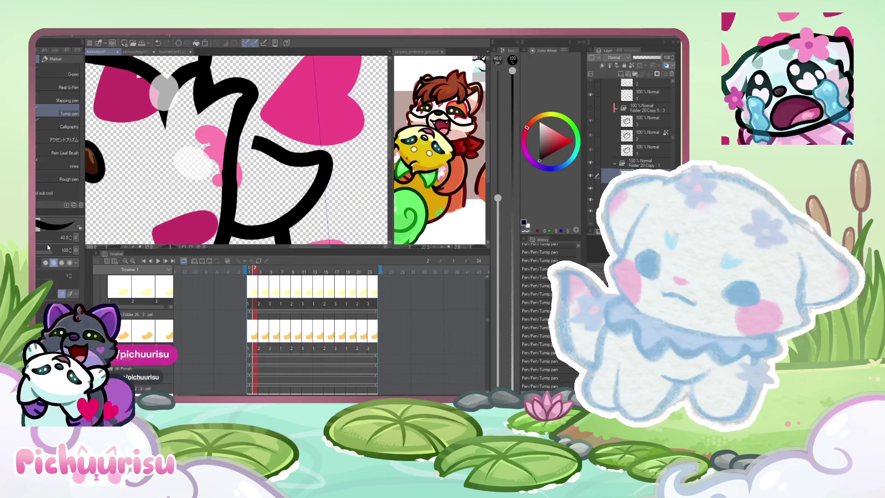
pyautogui.click(232, 128)
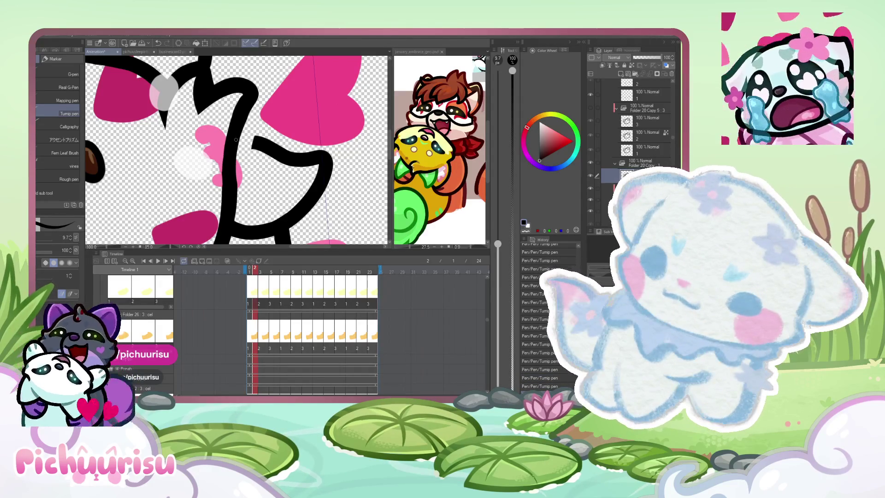
pyautogui.scroll(-3, 236, 138)
pyautogui.scroll(-3, 236, 138)
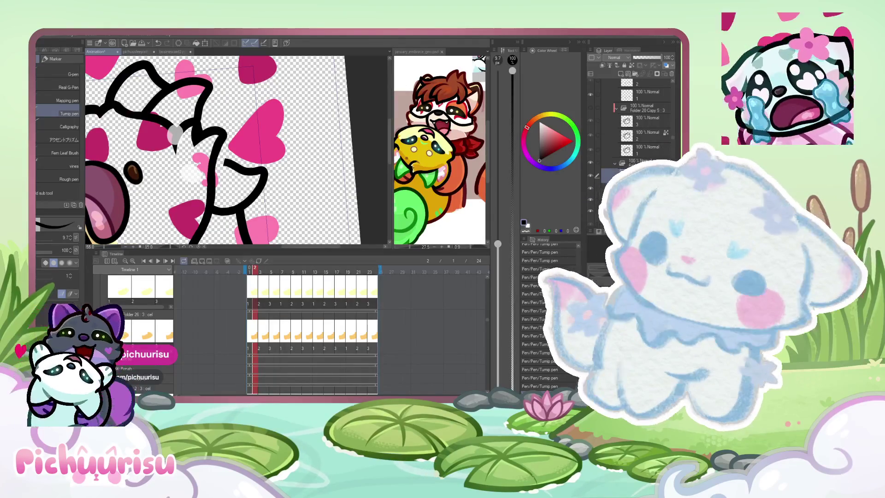
pyautogui.press('j')
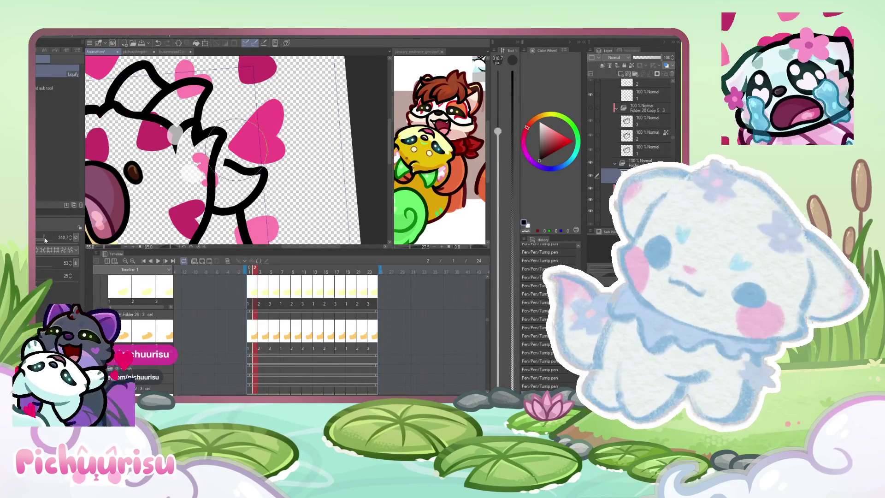
# Step: Enlarge the Liquify brush and push the black ear outline into a new shape
pyautogui.moveTo(45, 237); pyautogui.dragTo(50, 237)
pyautogui.moveTo(204, 138); pyautogui.dragTo(235, 139)
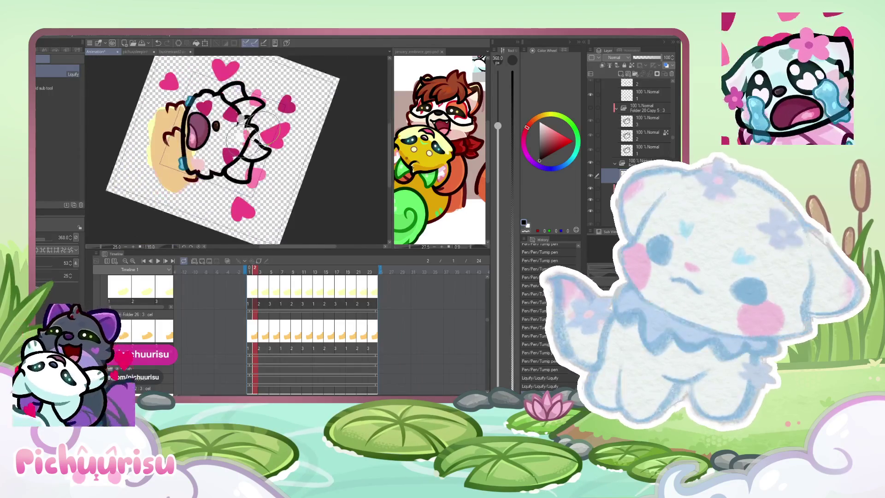
pyautogui.scroll(3, 207, 153)
pyautogui.press('p')
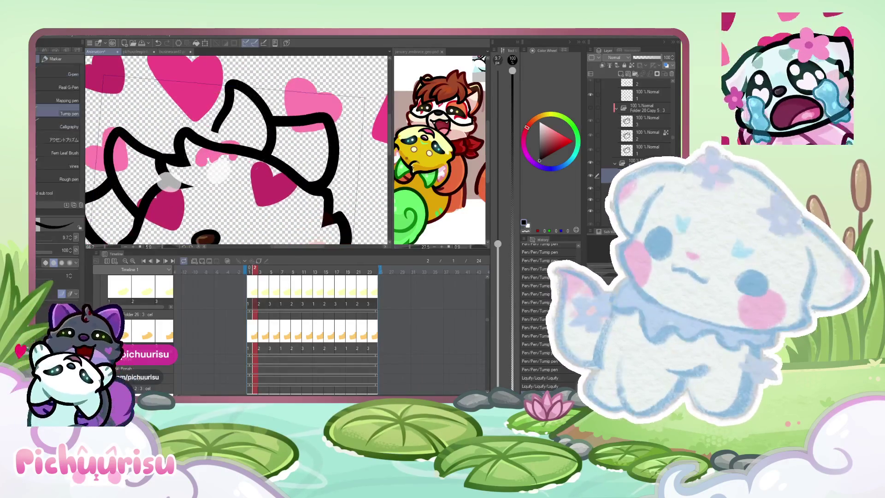
pyautogui.scroll(1, 168, 181)
pyautogui.scroll(1, 168, 182)
pyautogui.scroll(1, 168, 182)
# Step: Thicken the Tump pen and redraw the ear line with bolder strokes
pyautogui.keyDown('ctrl'); pyautogui.keyDown('alt'); pyautogui.moveTo(211, 144); pyautogui.dragTo(235, 149); pyautogui.keyUp('alt'); pyautogui.keyUp('ctrl')
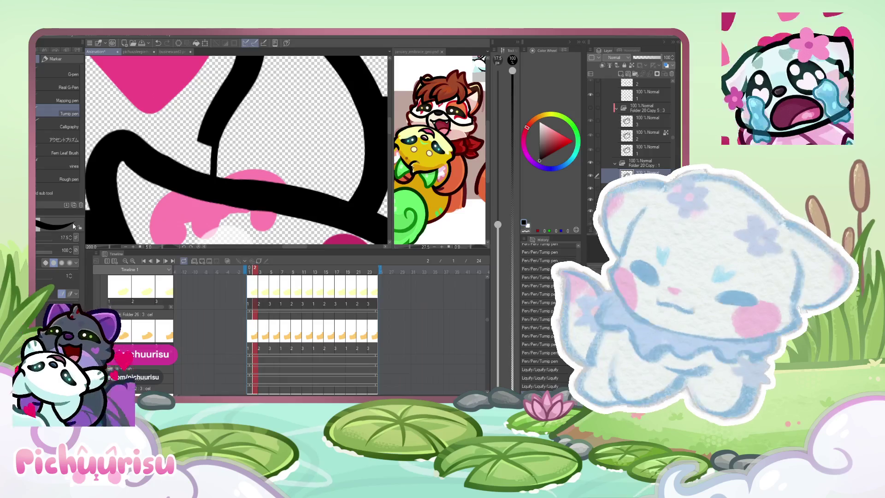
pyautogui.keyDown('ctrl'); pyautogui.keyDown('alt'); pyautogui.moveTo(210, 120); pyautogui.dragTo(228, 125); pyautogui.keyUp('alt'); pyautogui.keyUp('ctrl')
pyautogui.moveTo(204, 187)
pyautogui.mouseDown()
pyautogui.moveTo(214, 121)
pyautogui.moveTo(189, 132)
pyautogui.mouseUp()
pyautogui.scroll(1, 189, 132)
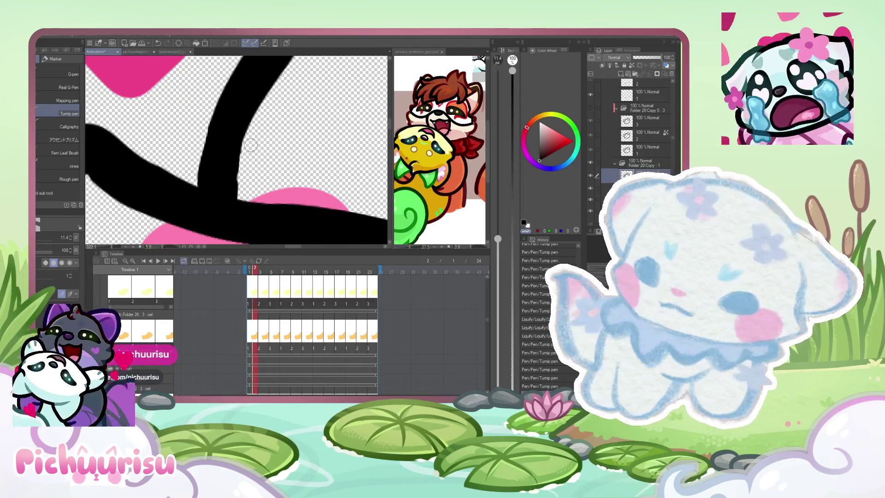
pyautogui.scroll(-2, 244, 171)
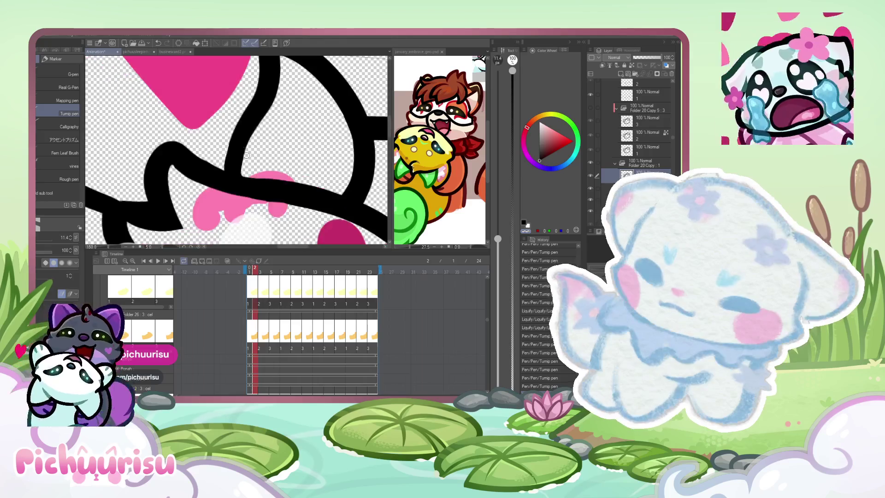
pyautogui.scroll(-2, 244, 171)
pyautogui.scroll(-2, 207, 159)
pyautogui.scroll(-1, 181, 152)
pyautogui.scroll(2, 183, 150)
pyautogui.scroll(-3, 183, 149)
pyautogui.scroll(3, 186, 155)
pyautogui.press('e')
pyautogui.scroll(2, 184, 157)
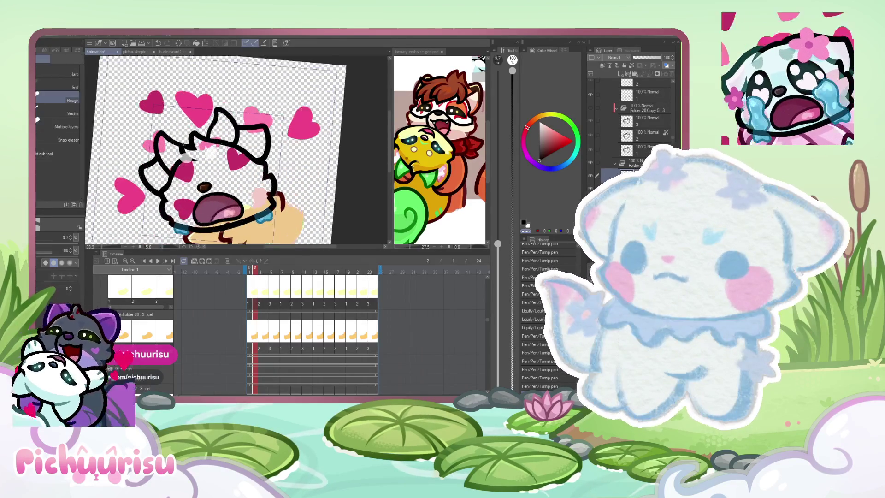
pyautogui.scroll(2, 172, 161)
# Step: Erase part of the outline, fill its upper edge, and remove the stray stroke over the pink heart
pyautogui.moveTo(161, 166)
pyautogui.mouseDown()
pyautogui.moveTo(157, 185)
pyautogui.moveTo(159, 177)
pyautogui.mouseUp()
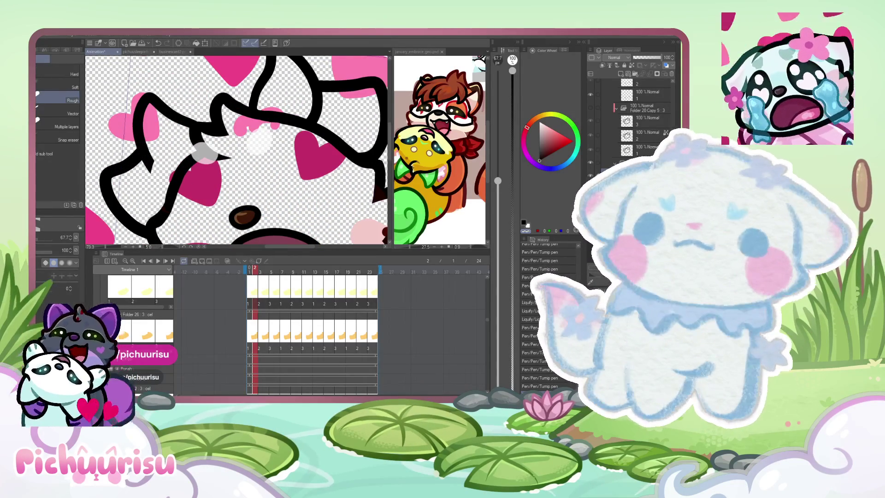
pyautogui.scroll(2, 202, 152)
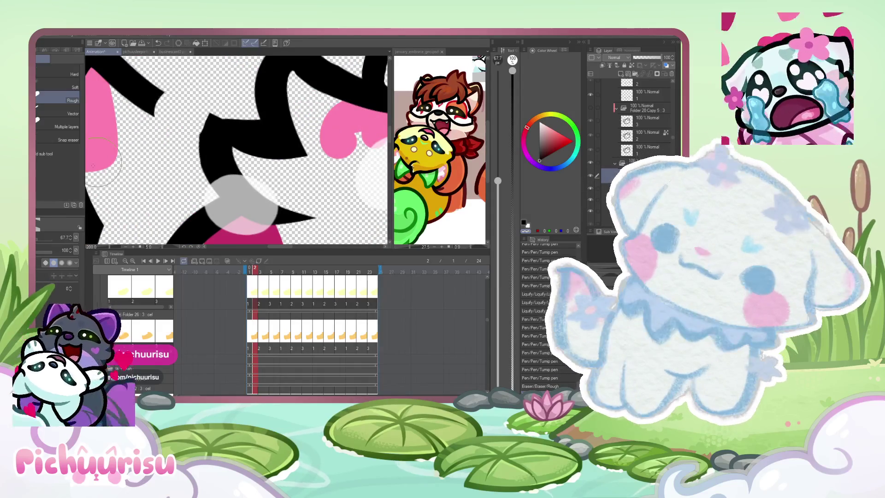
pyautogui.scroll(2, 217, 127)
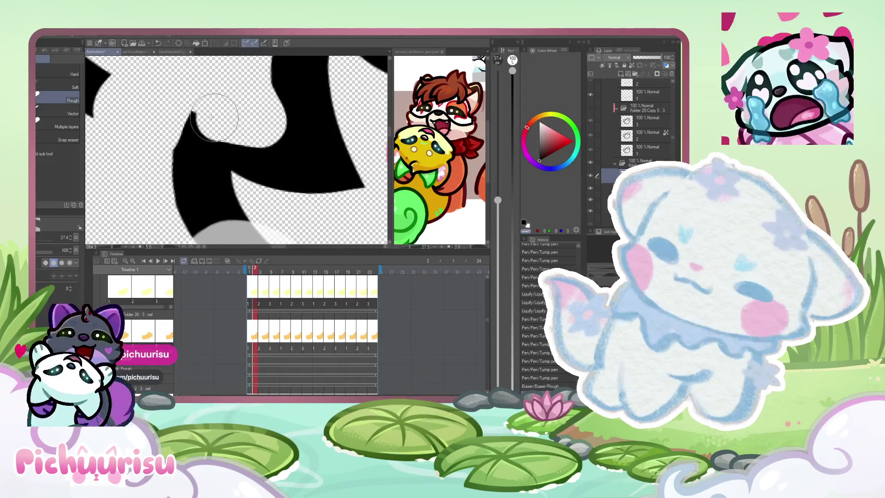
pyautogui.scroll(1, 104, 165)
pyautogui.press('p')
pyautogui.scroll(-1, 104, 166)
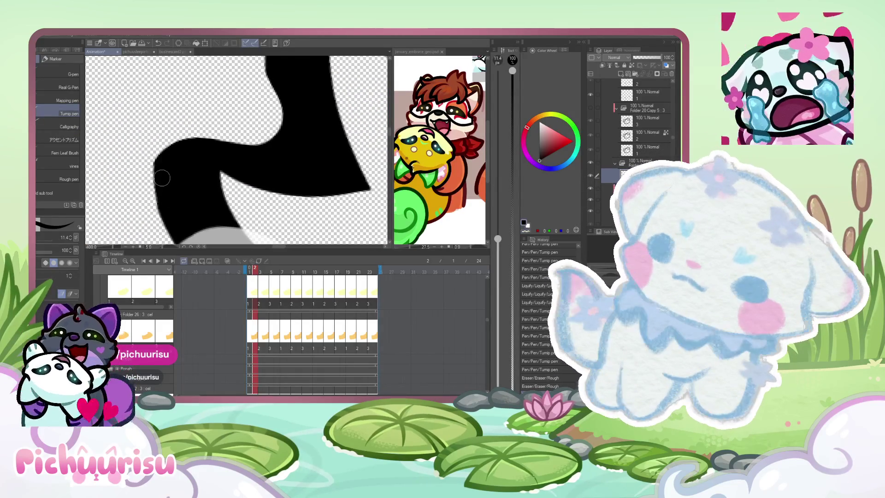
pyautogui.moveTo(177, 142); pyautogui.dragTo(285, 154)
pyautogui.scroll(-1, 269, 161)
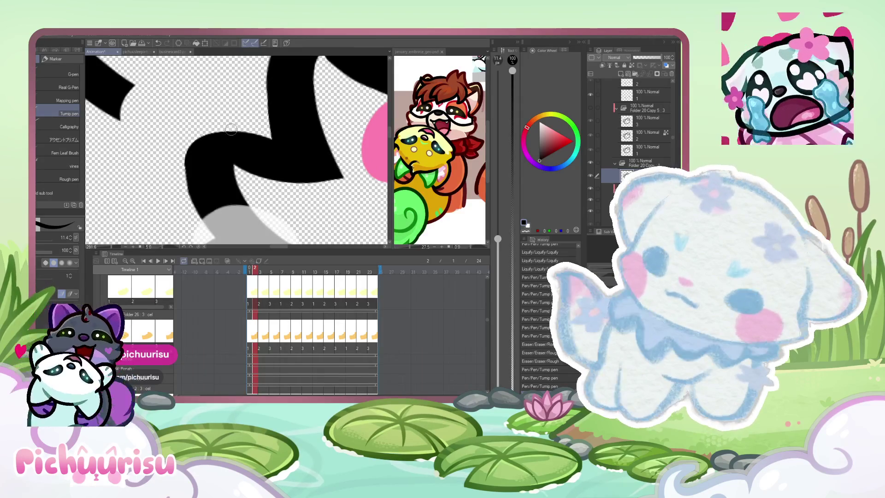
pyautogui.scroll(2, 179, 169)
pyautogui.scroll(-1, 235, 183)
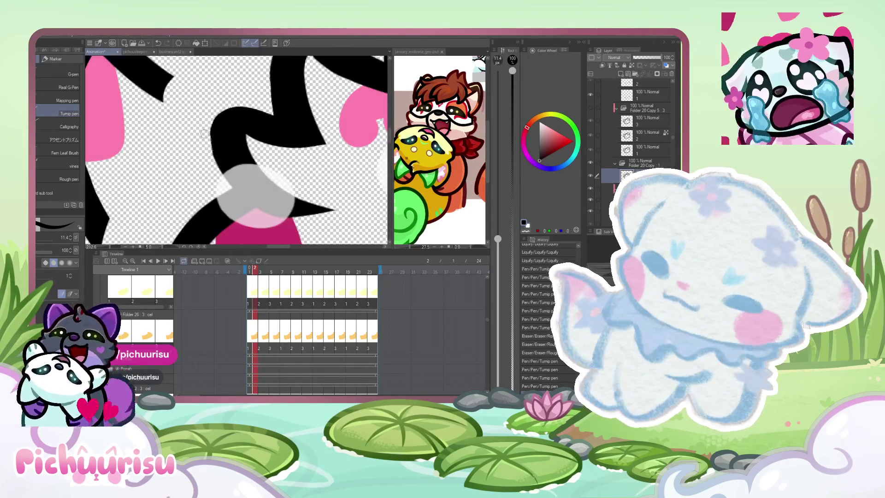
pyautogui.scroll(-1, 235, 183)
pyautogui.scroll(-1, 235, 183)
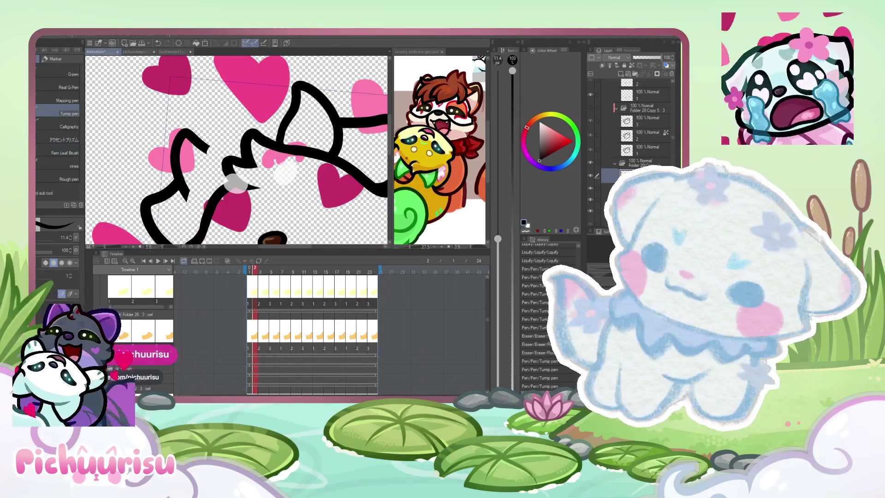
pyautogui.press('e')
pyautogui.scroll(1, 183, 193)
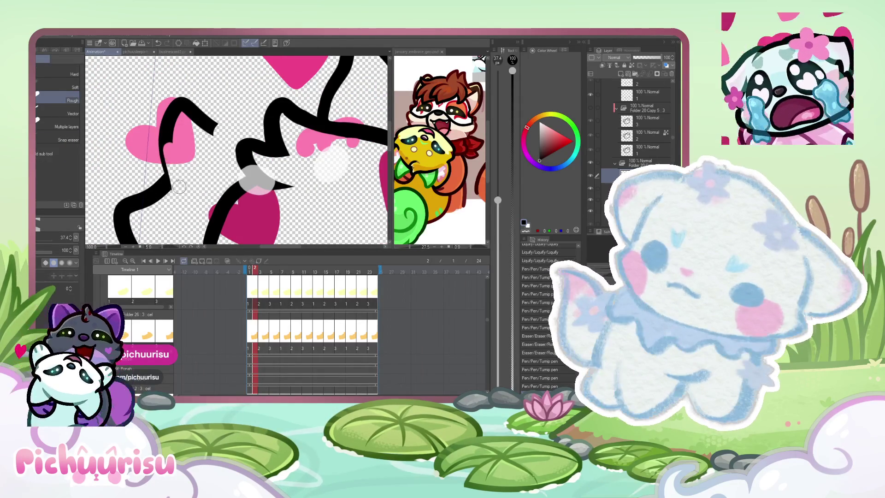
pyautogui.moveTo(166, 143); pyautogui.dragTo(183, 107)
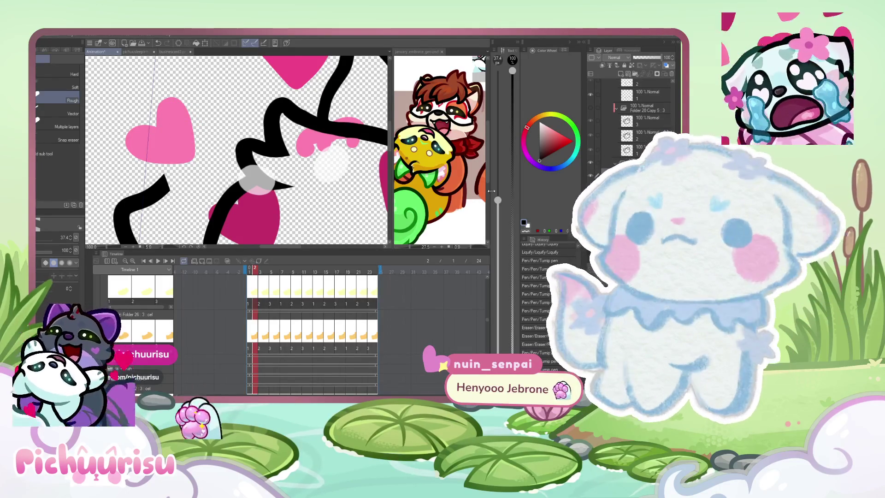
pyautogui.scroll(-1, 258, 182)
pyautogui.scroll(-1, 237, 159)
pyautogui.scroll(2, 218, 141)
pyautogui.scroll(2, 236, 149)
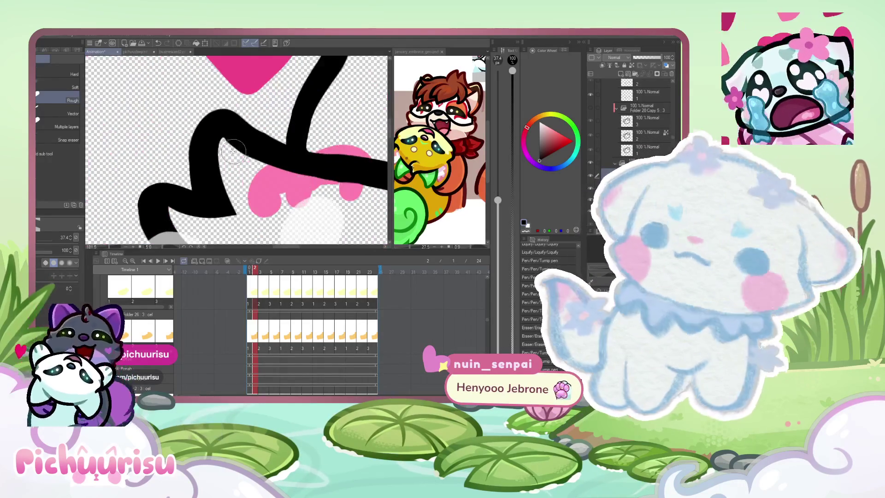
pyautogui.scroll(1, 236, 150)
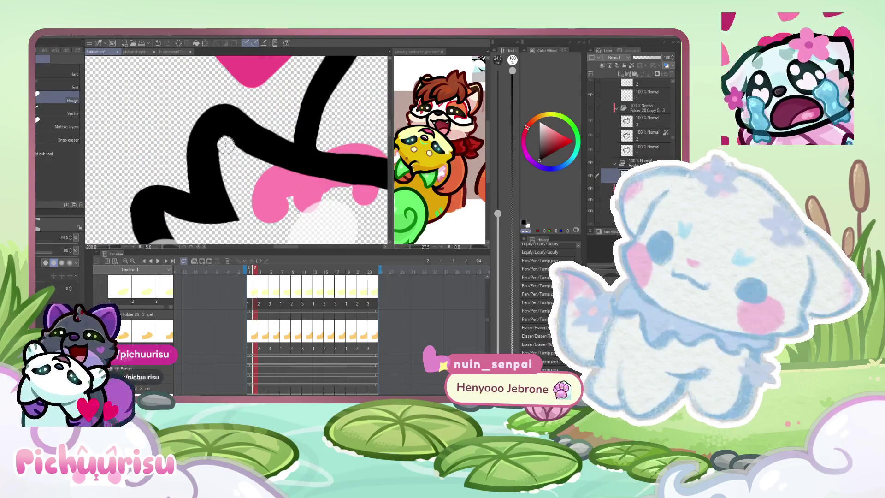
pyautogui.scroll(-1, 123, 146)
# Step: With the inking pen, touch up the junction where the thick black strokes meet
pyautogui.press('p')
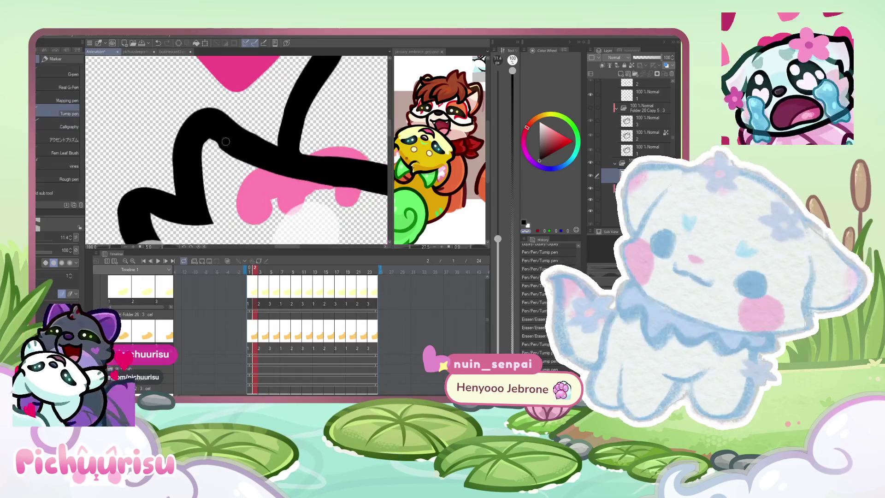
pyautogui.scroll(3, 234, 152)
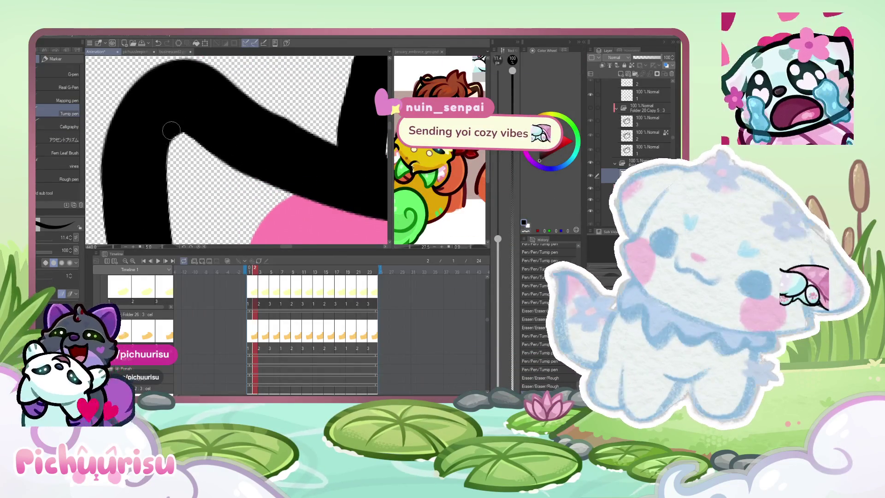
pyautogui.moveTo(295, 177); pyautogui.dragTo(229, 139)
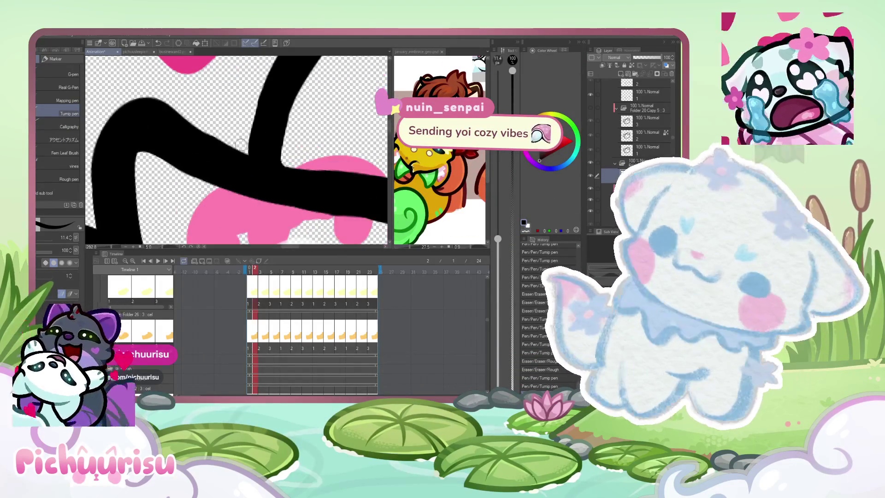
pyautogui.scroll(1, 238, 146)
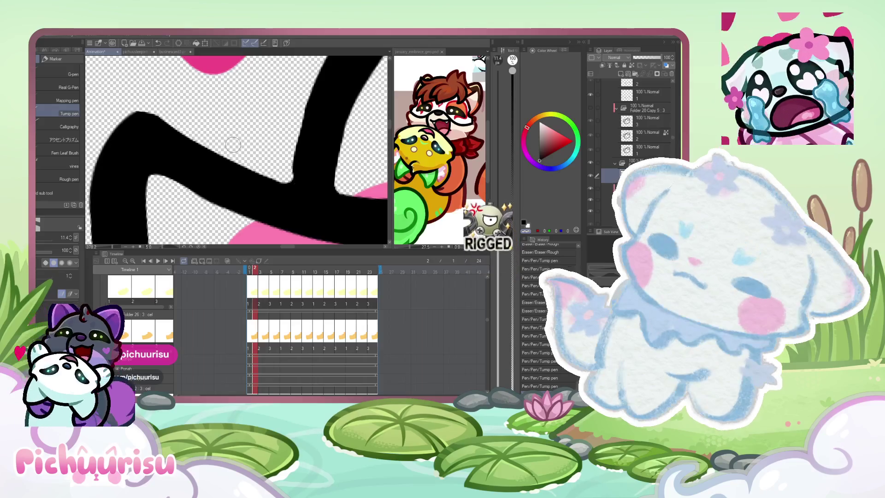
pyautogui.scroll(2, 216, 139)
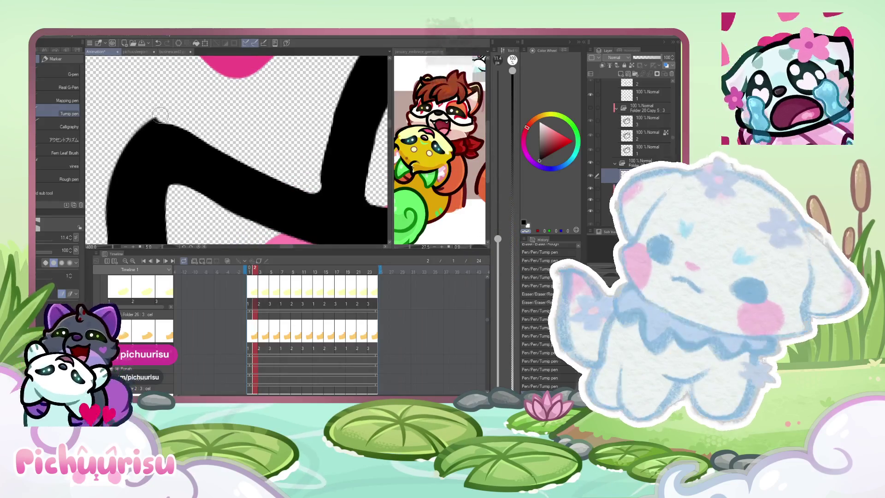
pyautogui.scroll(-2, 216, 139)
pyautogui.scroll(2, 208, 152)
pyautogui.click(59, 110)
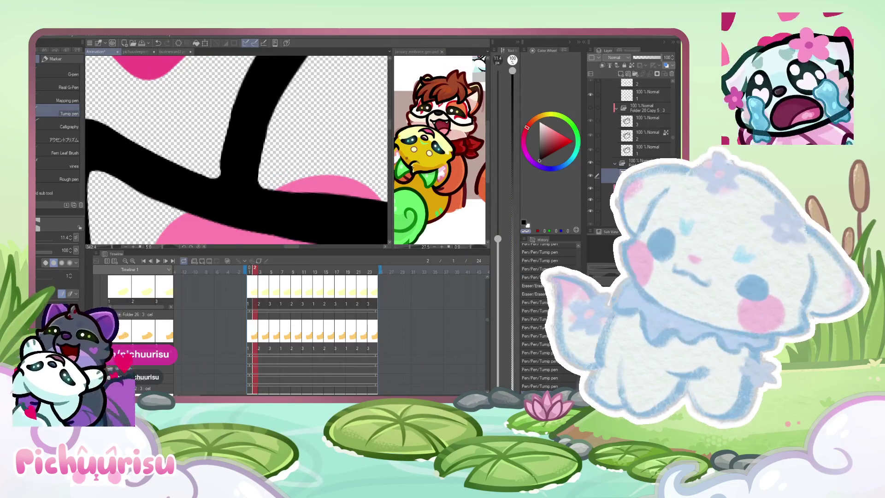
pyautogui.moveTo(232, 135); pyautogui.dragTo(218, 182)
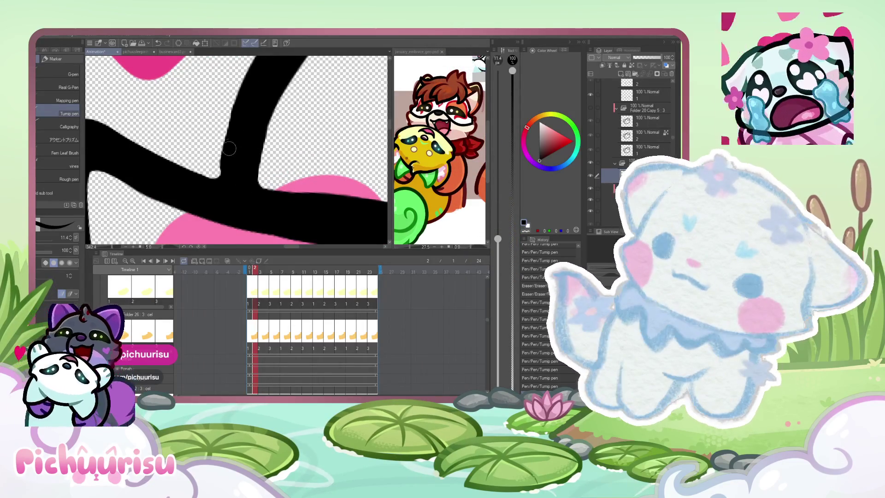
pyautogui.scroll(-2, 229, 153)
pyautogui.scroll(2, 153, 158)
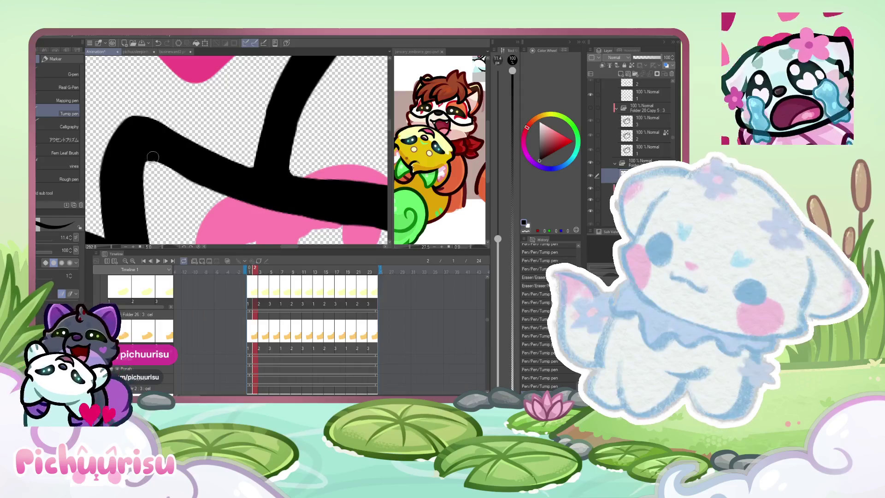
pyautogui.scroll(-2, 254, 200)
pyautogui.scroll(2, 169, 144)
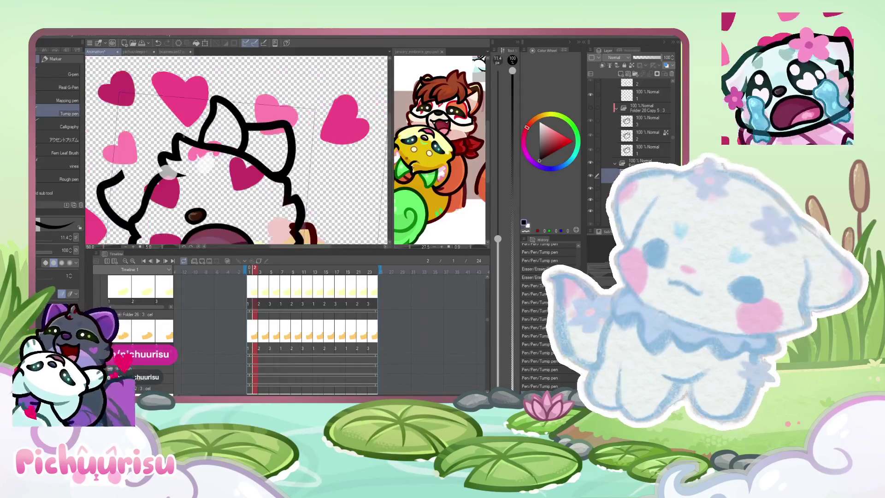
pyautogui.scroll(1, 169, 144)
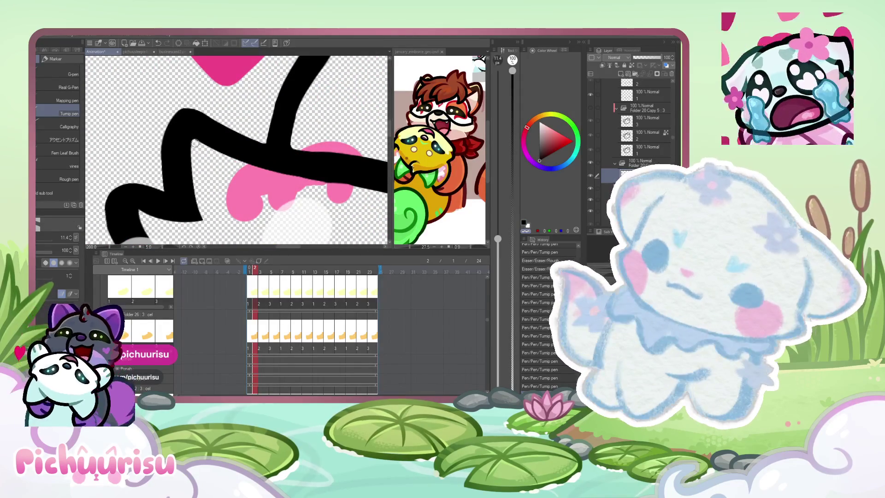
pyautogui.scroll(-2, 194, 144)
pyautogui.scroll(-2, 196, 148)
pyautogui.press('.')
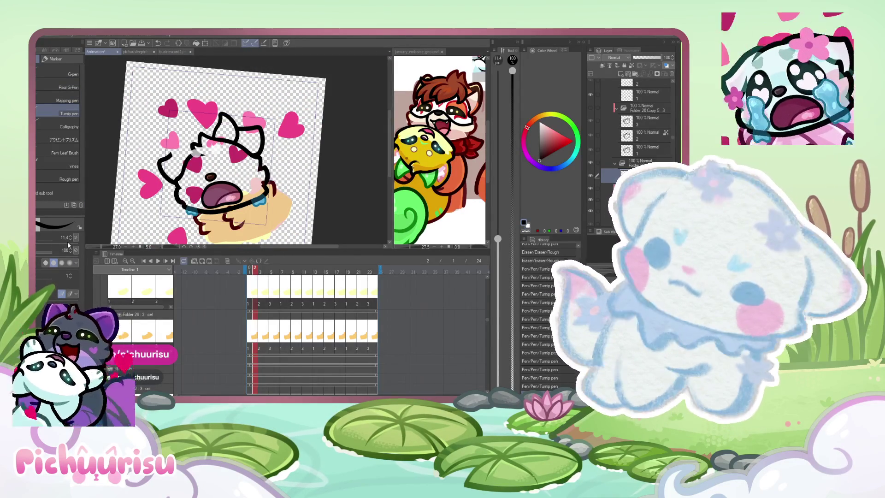
# Step: At brush size 40, redraw the left ear stroke and extend it to meet the vertical line
pyautogui.click(68, 240)
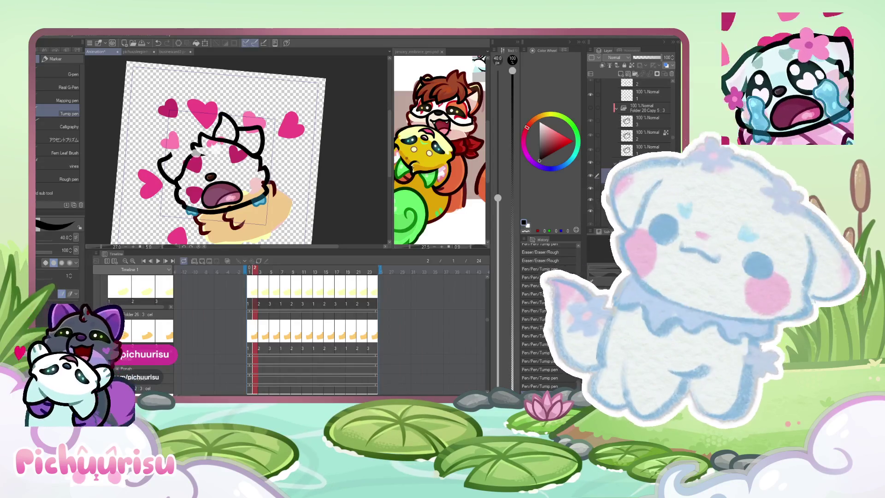
pyautogui.scroll(2, 137, 147)
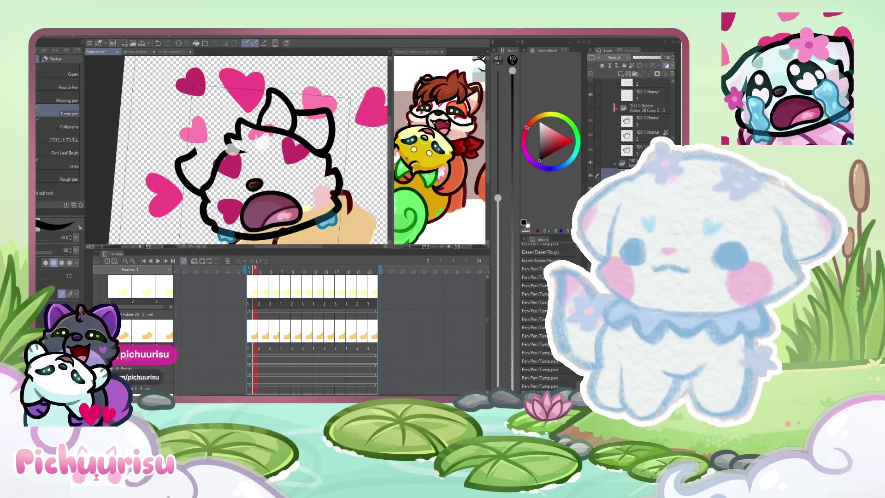
pyautogui.scroll(2, 208, 177)
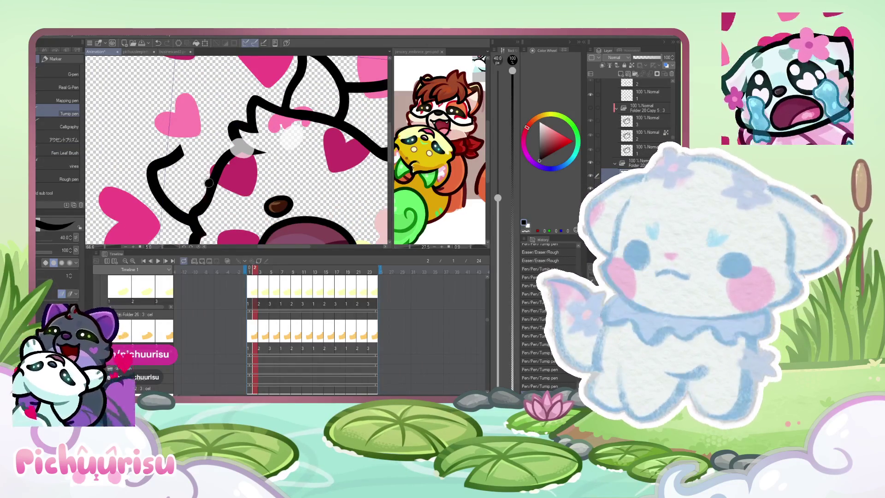
pyautogui.moveTo(209, 183); pyautogui.dragTo(195, 108)
pyautogui.scroll(-3, 240, 120)
pyautogui.scroll(3, 189, 136)
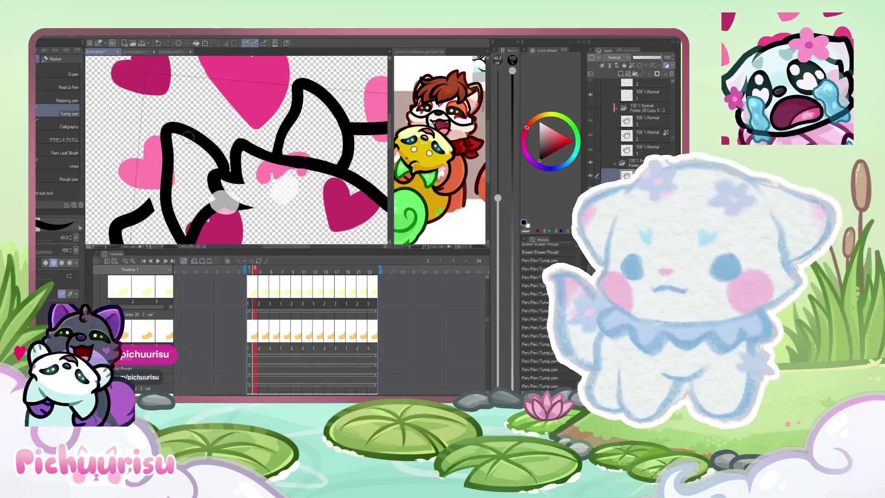
pyautogui.hotkey('ctrl', 'z')
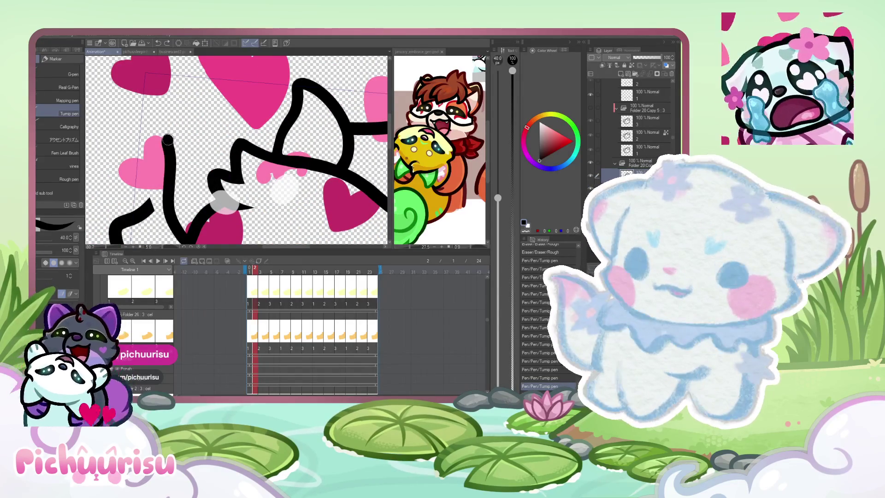
pyautogui.moveTo(181, 243); pyautogui.dragTo(208, 149)
pyautogui.scroll(-3, 166, 143)
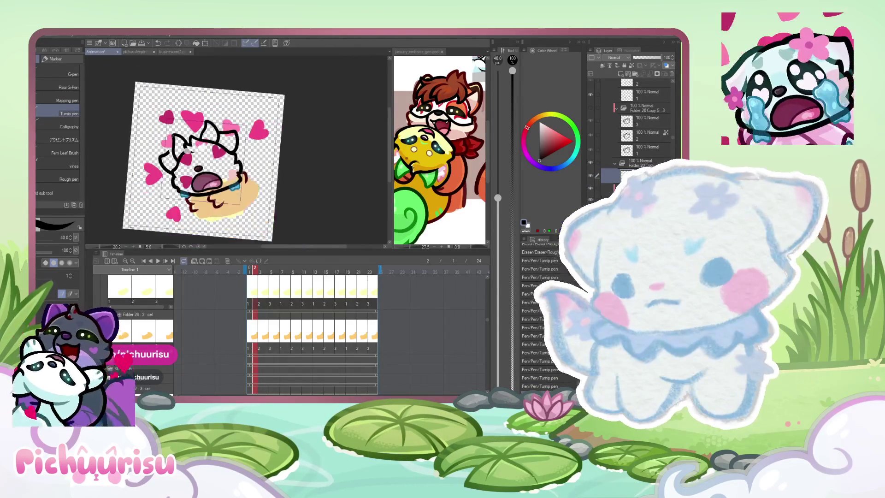
pyautogui.scroll(2, 167, 134)
pyautogui.scroll(2, 164, 150)
pyautogui.scroll(2, 161, 165)
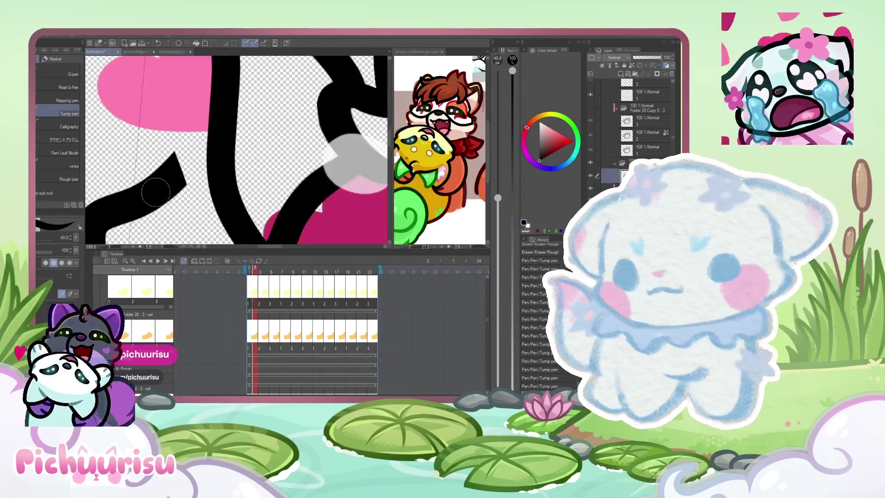
pyautogui.scroll(1, 157, 181)
pyautogui.moveTo(154, 197); pyautogui.dragTo(241, 134)
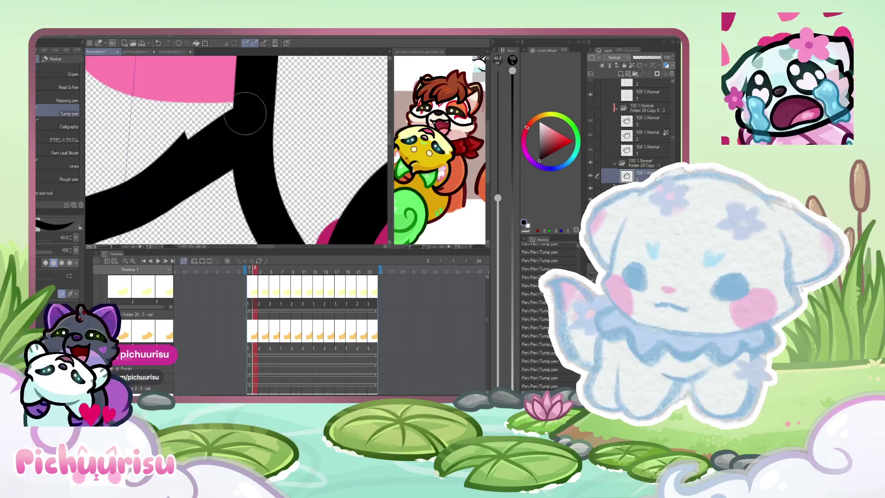
pyautogui.scroll(-2, 246, 113)
# Step: Erase the stray edge beside the pink heart with the Rough eraser
pyautogui.keyDown('alt'); pyautogui.click(213, 120); pyautogui.keyUp('alt')
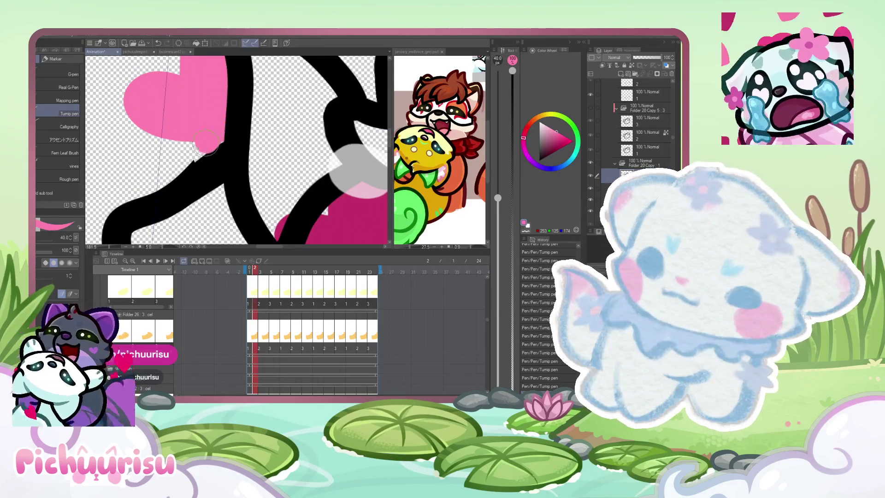
pyautogui.press('e')
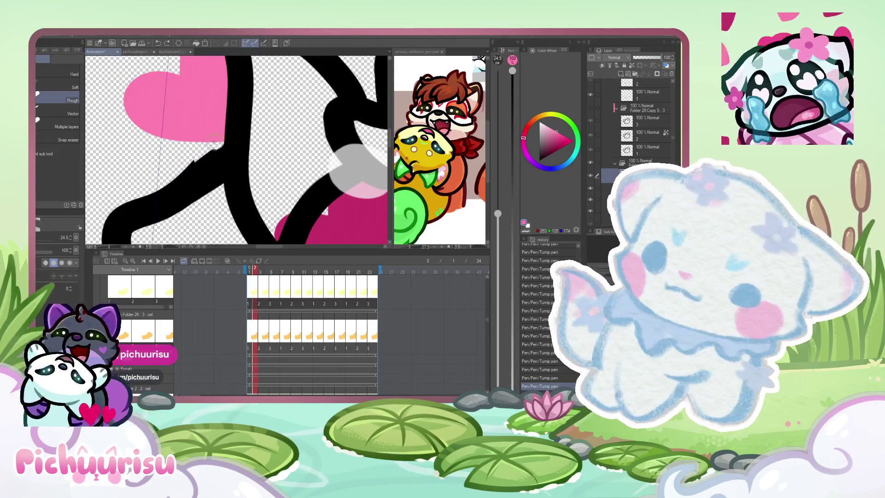
pyautogui.moveTo(196, 164); pyautogui.dragTo(157, 184)
pyautogui.press('p')
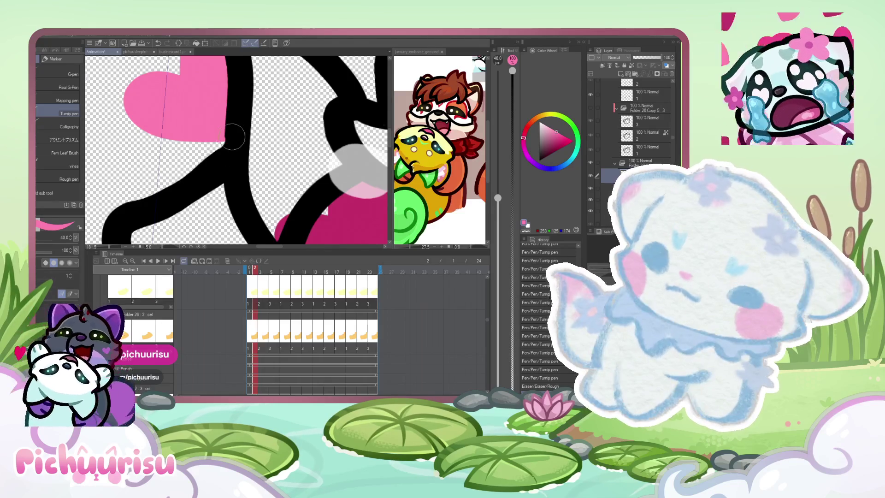
pyautogui.scroll(2, 193, 147)
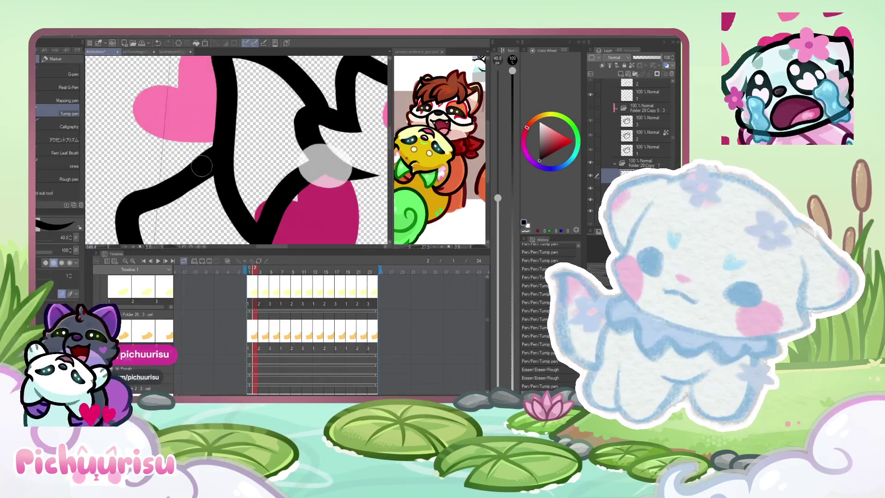
pyautogui.scroll(-4, 176, 190)
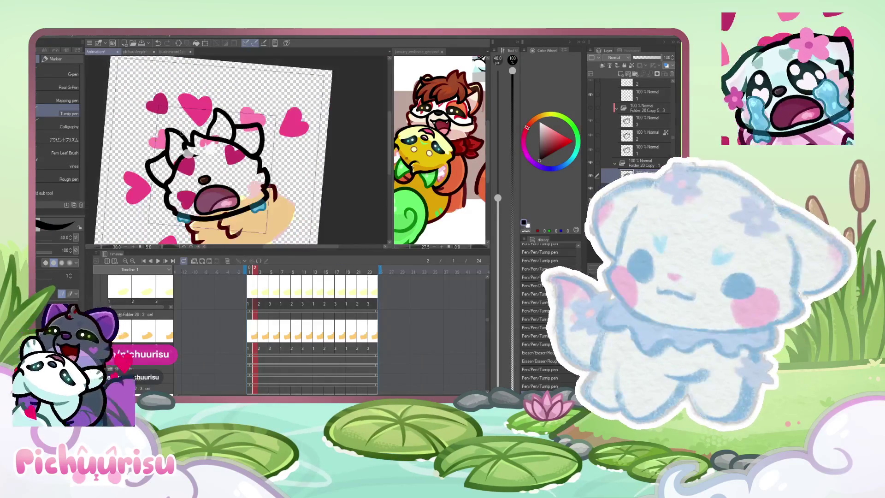
# Step: Switch to the Liquify warping tool
pyautogui.press('j')
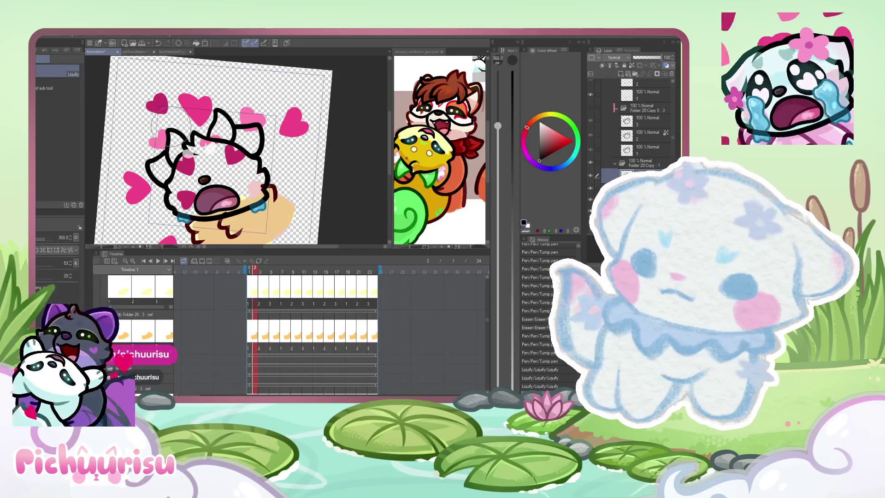
pyautogui.scroll(-2, 170, 123)
pyautogui.scroll(1, 157, 132)
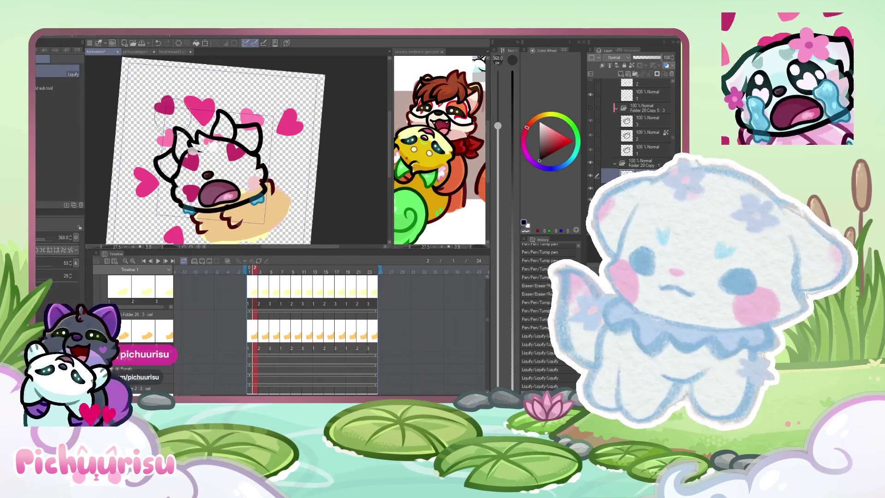
pyautogui.scroll(1, 172, 117)
pyautogui.scroll(1, 167, 140)
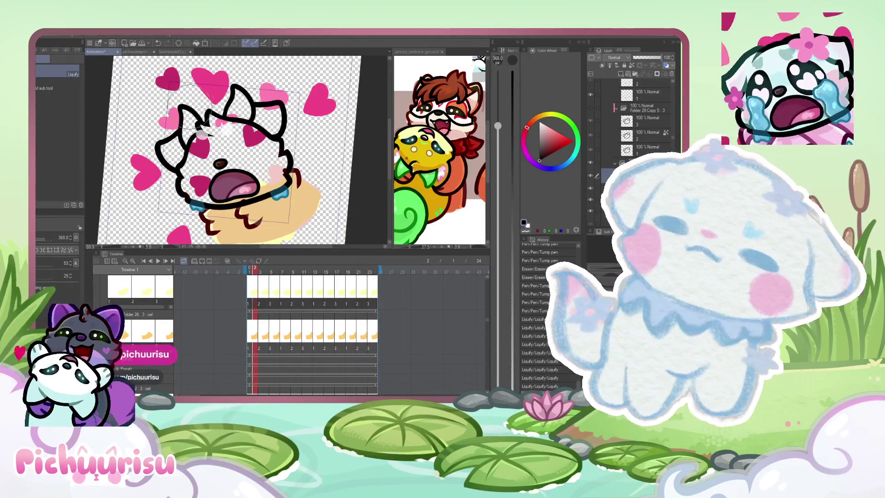
pyautogui.scroll(-2, 299, 373)
pyautogui.scroll(-2, 277, 324)
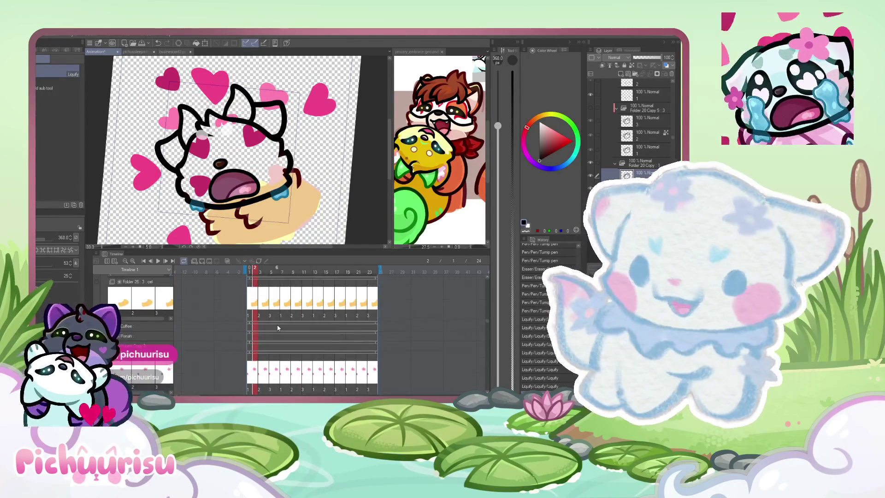
pyautogui.scroll(-2, 277, 327)
pyautogui.scroll(-2, 278, 327)
pyautogui.scroll(-2, 646, 114)
pyautogui.scroll(-2, 646, 117)
pyautogui.scroll(-2, 645, 120)
pyautogui.scroll(-2, 644, 123)
pyautogui.scroll(-2, 643, 123)
pyautogui.scroll(-2, 643, 125)
pyautogui.scroll(-2, 642, 125)
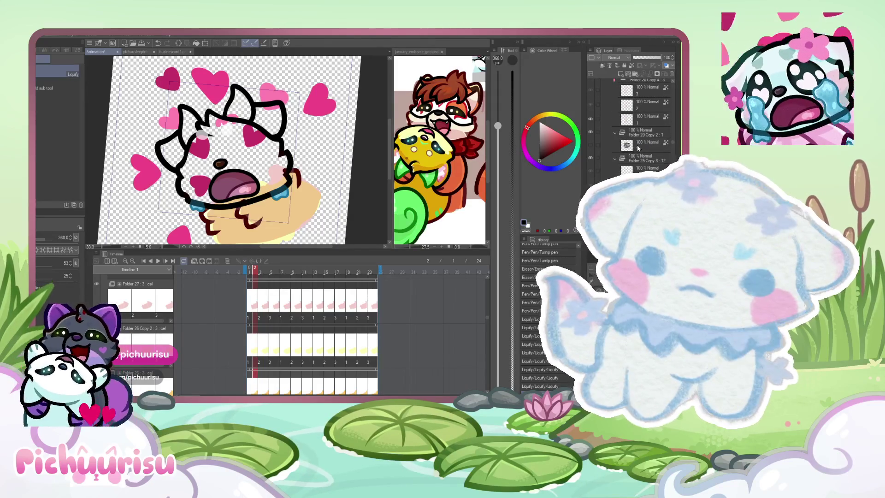
pyautogui.click(638, 145)
pyautogui.click(591, 146)
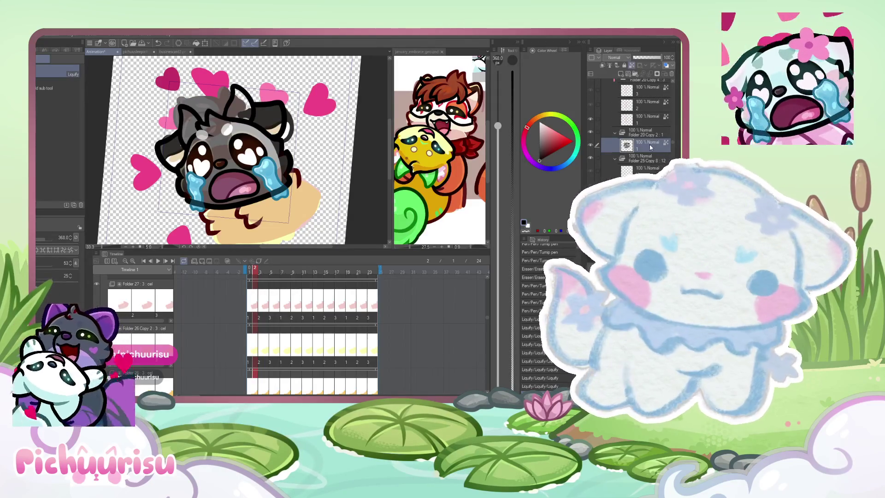
pyautogui.click(590, 145)
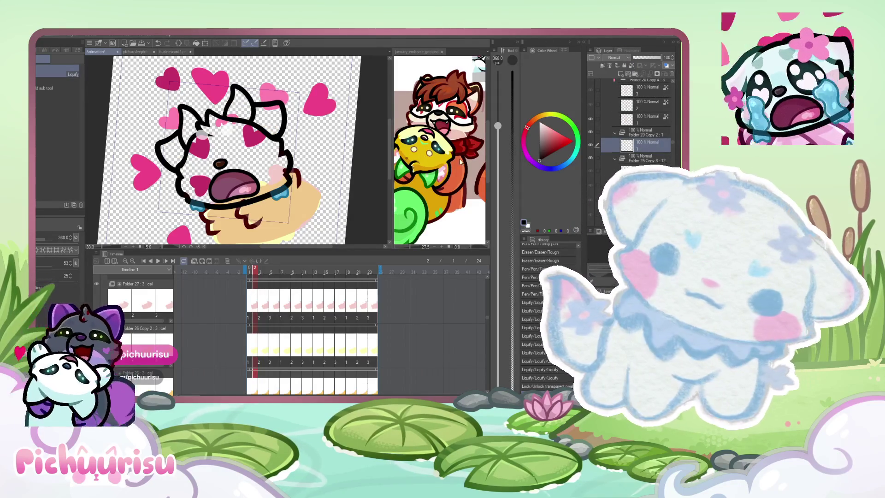
pyautogui.click(459, 160)
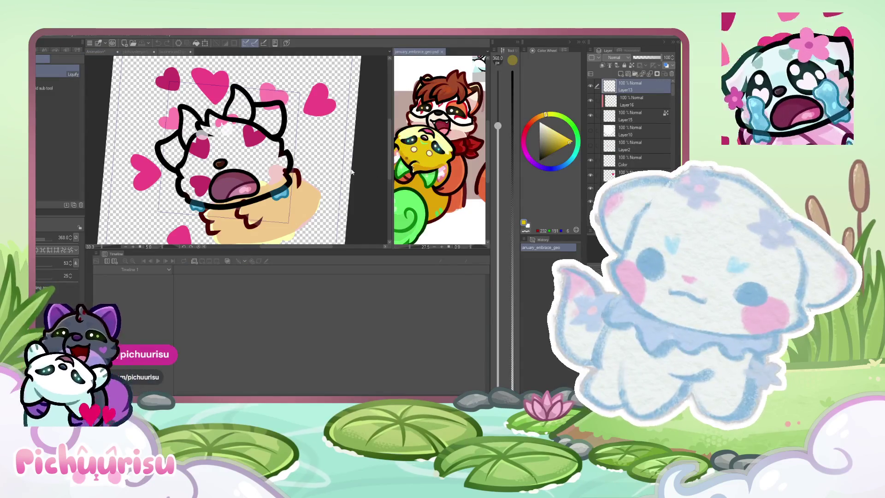
pyautogui.click(351, 171)
pyautogui.scroll(3, 235, 153)
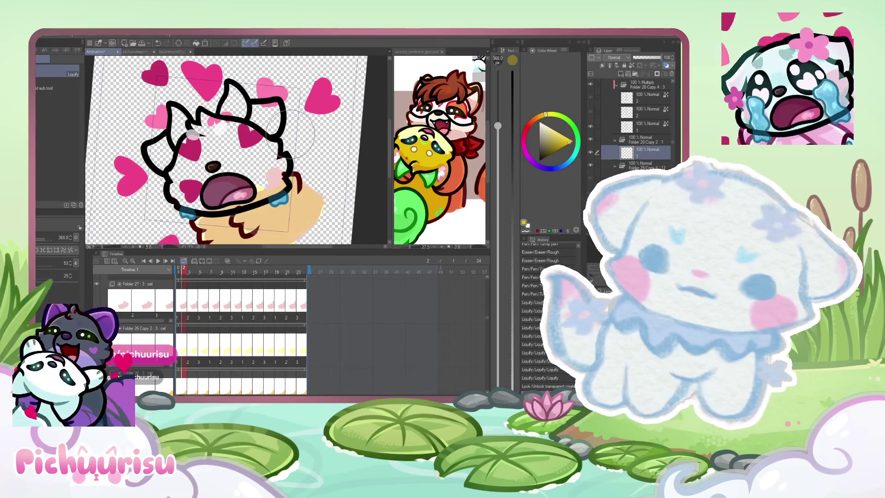
pyautogui.press('p')
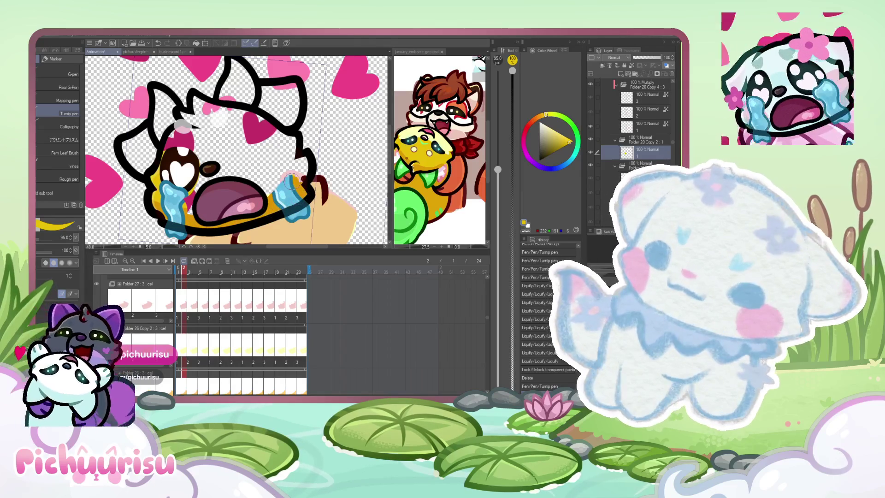
pyautogui.scroll(-2, 257, 117)
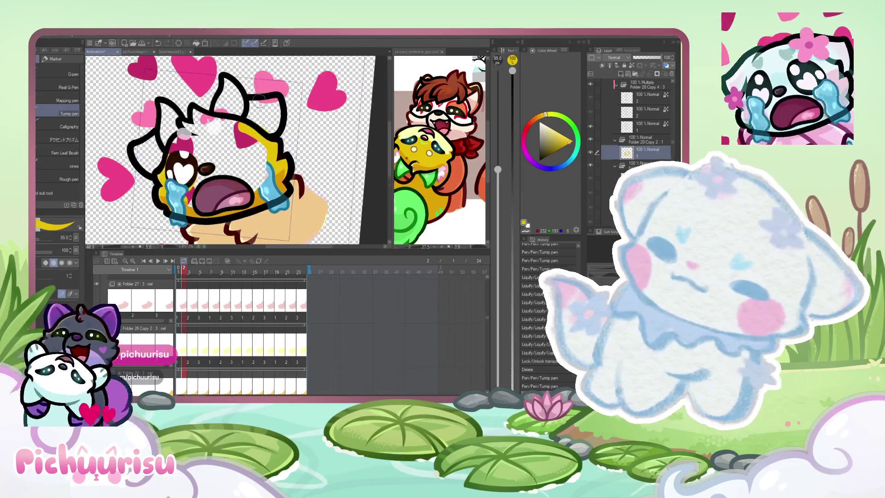
pyautogui.scroll(2, 244, 115)
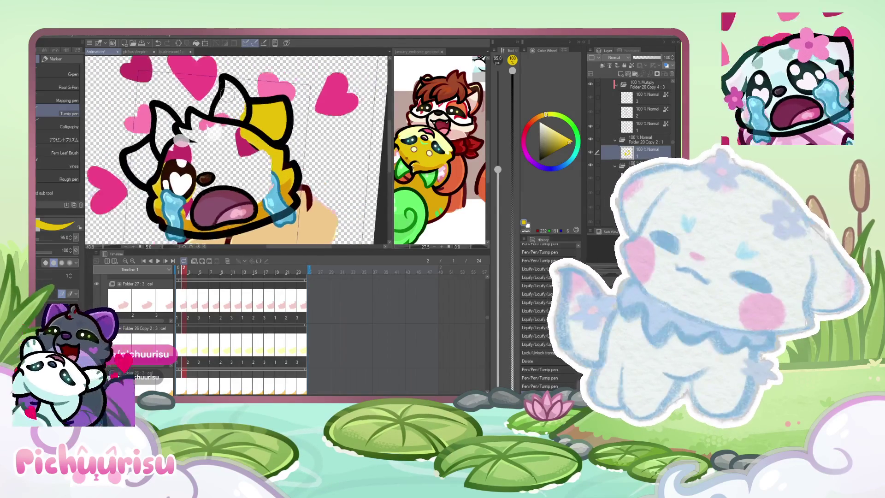
pyautogui.scroll(2, 226, 76)
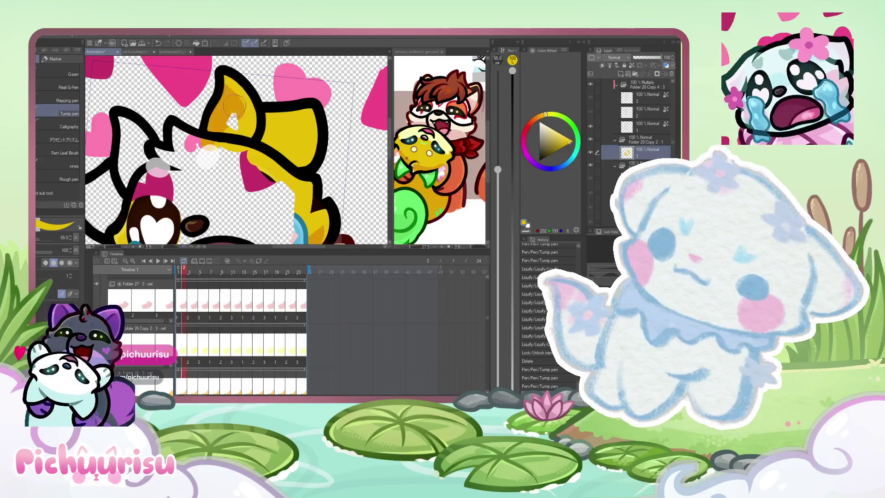
pyautogui.scroll(-2, 233, 103)
pyautogui.scroll(2, 170, 142)
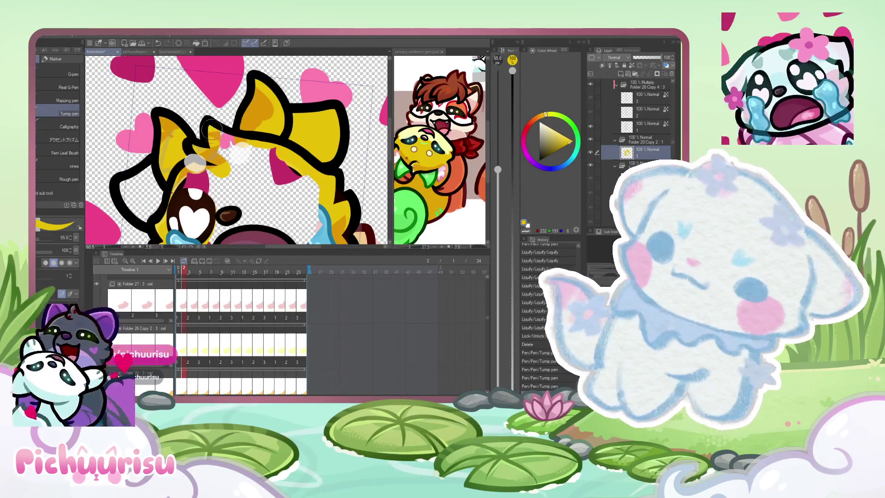
pyautogui.scroll(-2, 238, 145)
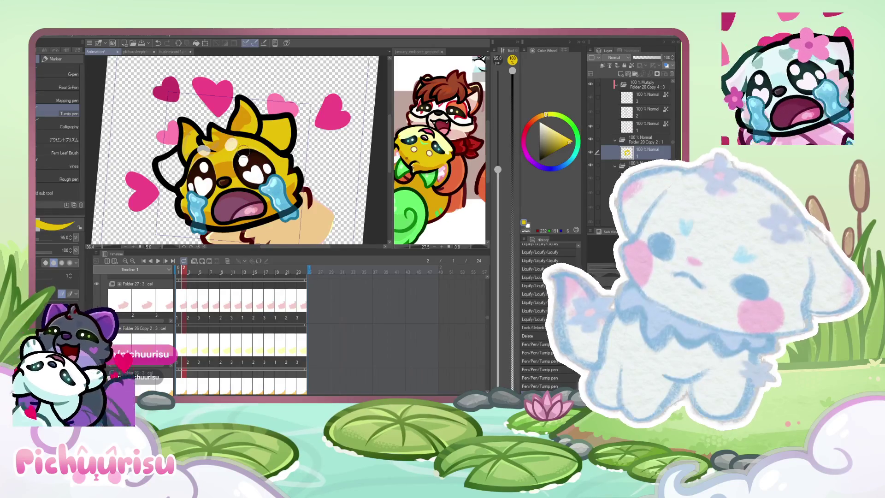
pyautogui.scroll(2, 184, 138)
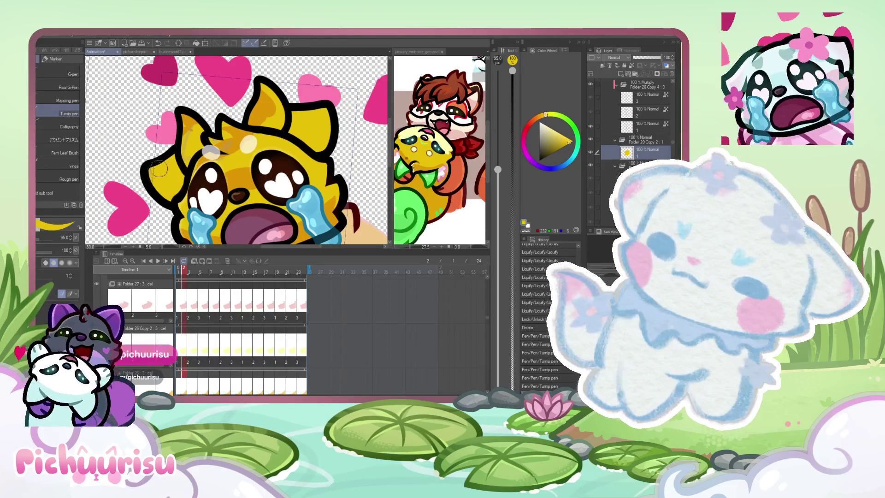
pyautogui.scroll(-2, 159, 168)
# Step: Sample a green from the january_embrace_geo reference illustration
pyautogui.click(432, 176)
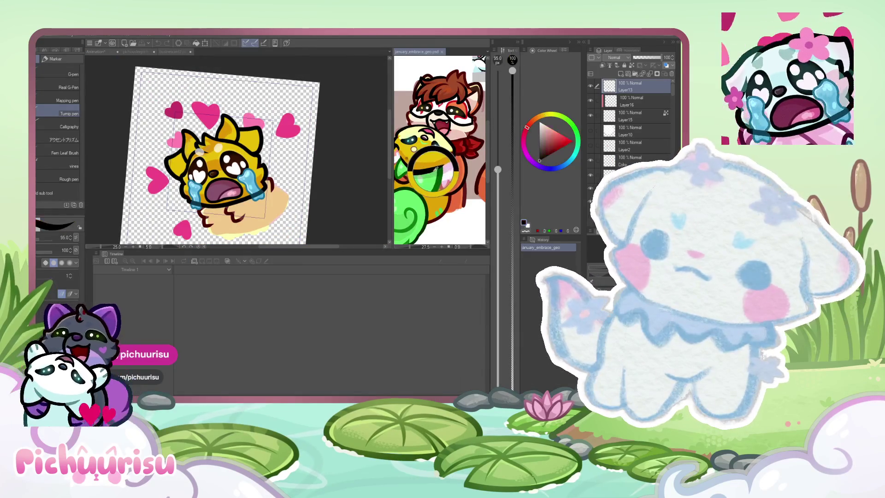
# Step: Paint the yellow character's ears green on the animation canvas, then reactivate the reference
pyautogui.click(185, 140)
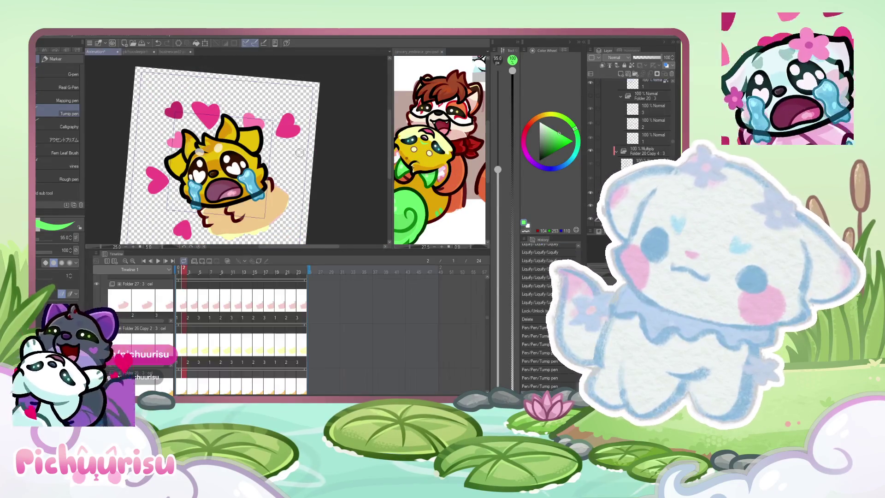
pyautogui.scroll(2, 186, 140)
pyautogui.scroll(1, 185, 140)
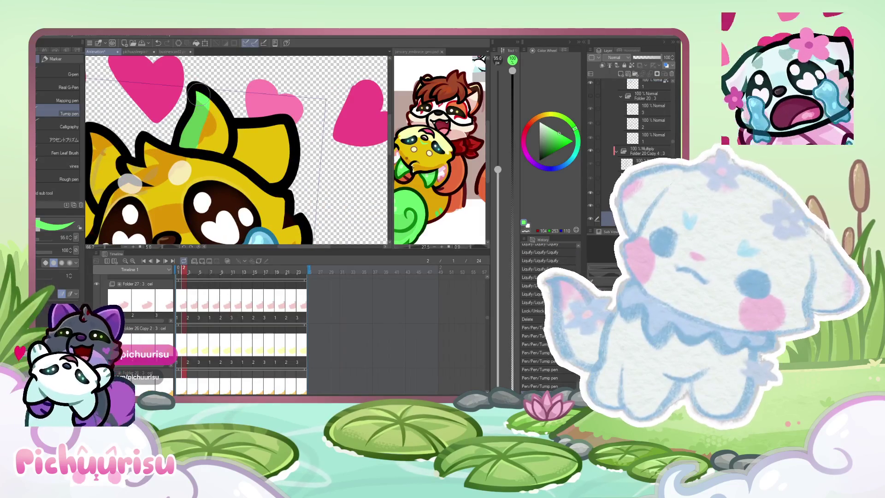
pyautogui.scroll(-2, 206, 127)
pyautogui.scroll(1, 172, 145)
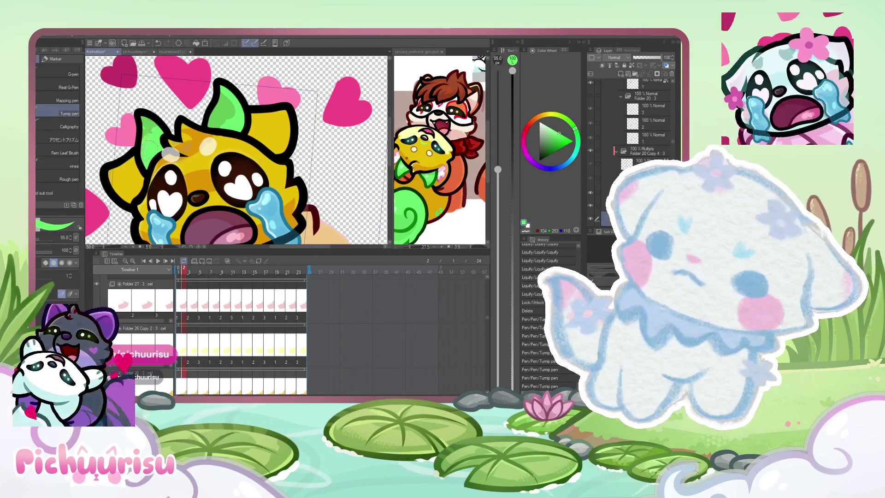
pyautogui.scroll(-2, 269, 154)
pyautogui.scroll(-1, 270, 154)
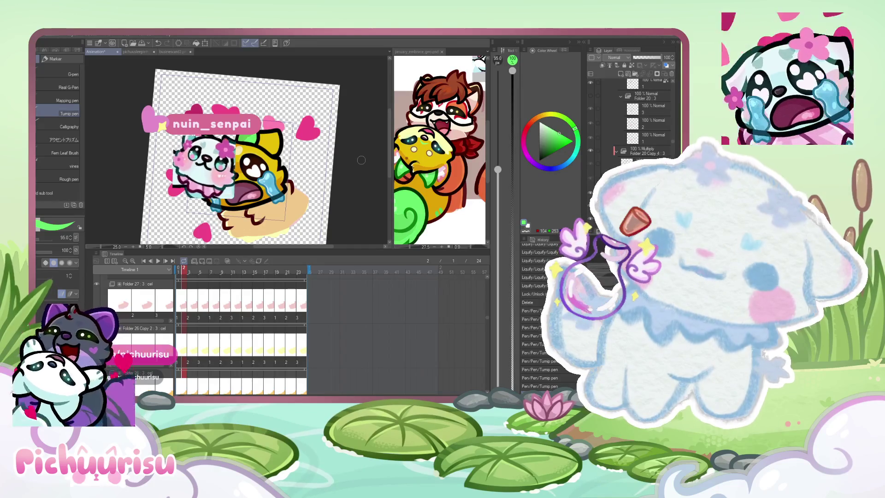
pyautogui.click(416, 152)
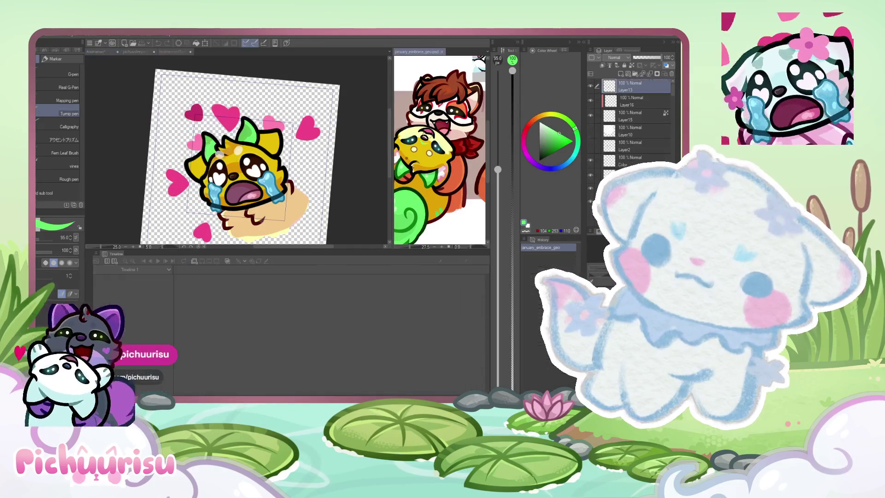
# Step: Raise the brush to 52.5 on the animation canvas and sample a colour near the reference eye
pyautogui.click(344, 173)
pyautogui.scroll(2, 208, 159)
pyautogui.scroll(3, 166, 142)
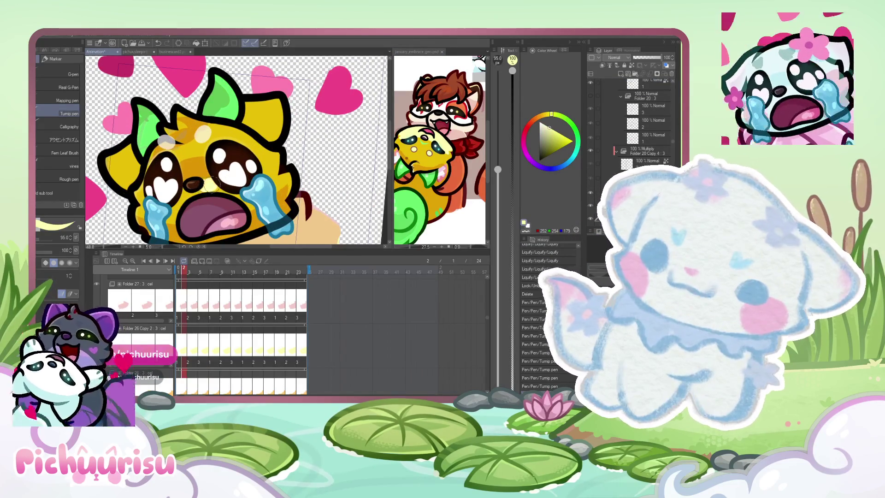
pyautogui.scroll(-2, 215, 182)
pyautogui.scroll(3, 266, 179)
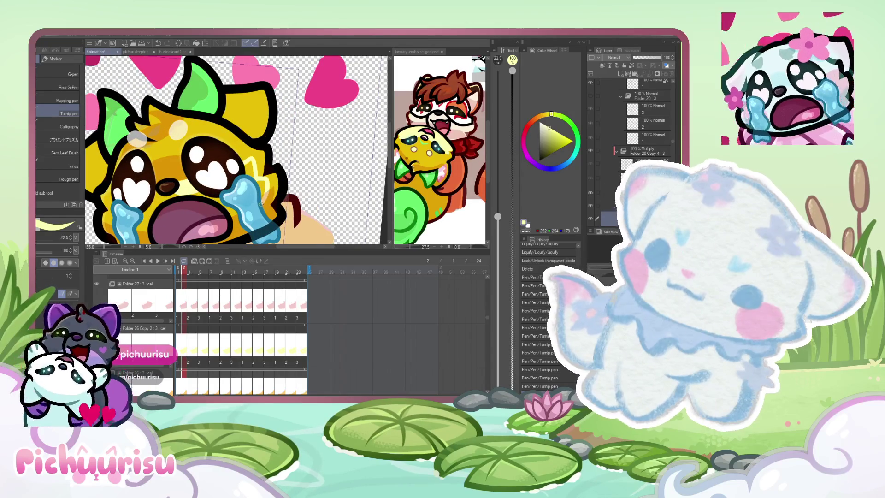
pyautogui.press(']')
pyautogui.press(']')
pyautogui.press(']')
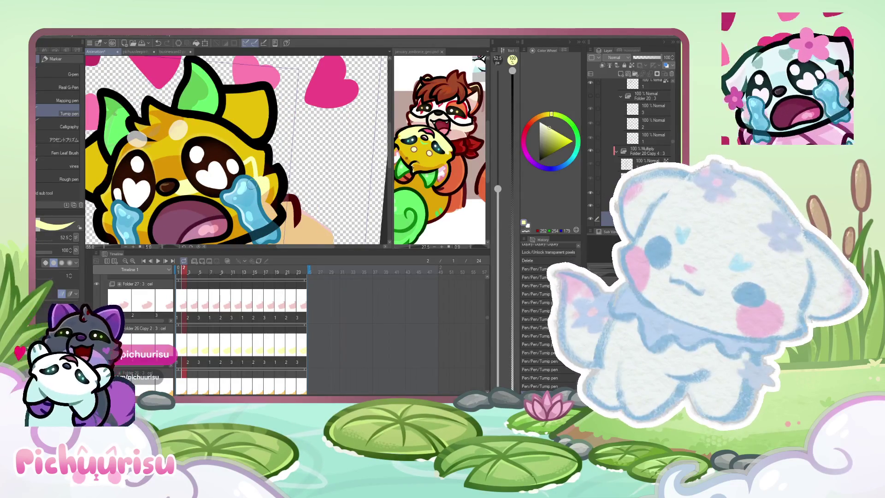
pyautogui.hotkey('ctrl', '0')
pyautogui.scroll(3, 208, 174)
pyautogui.scroll(2, 171, 187)
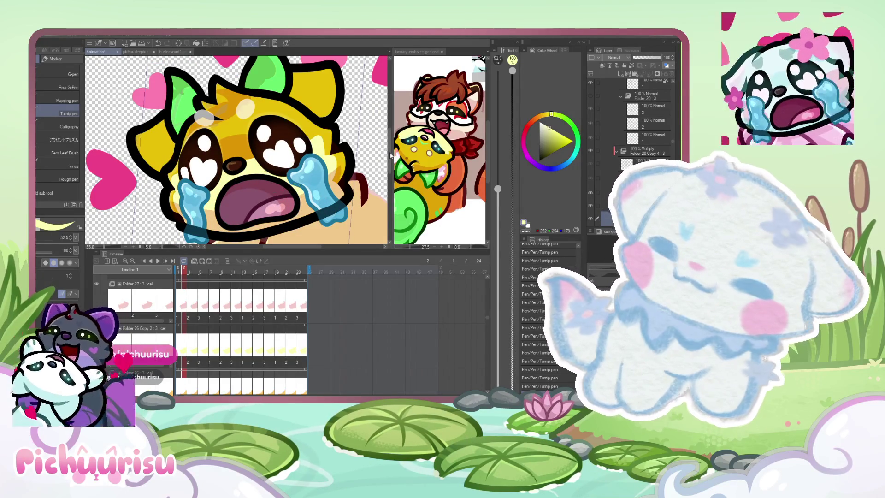
pyautogui.click(428, 152)
pyautogui.scroll(3, 421, 138)
pyautogui.scroll(1, 415, 131)
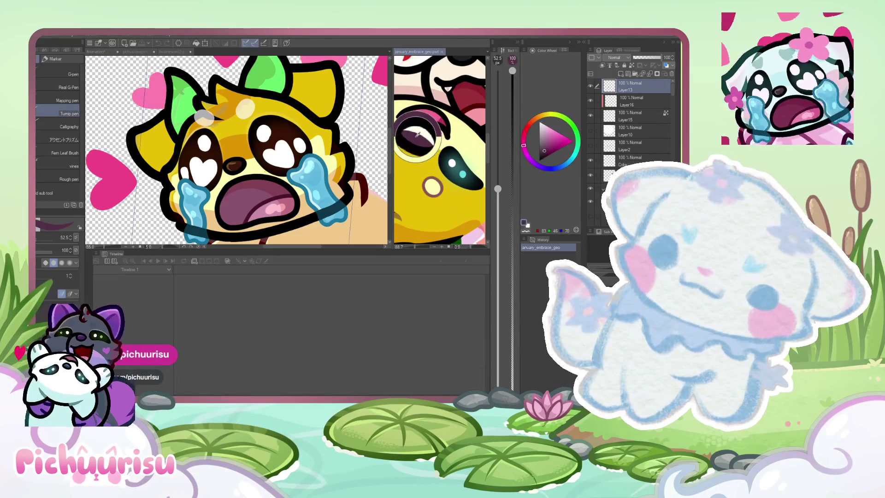
# Step: Step through frames, return to frame 1, and shrink the brush to 10.5 for detail
pyautogui.click(203, 115)
pyautogui.scroll(3, 228, 138)
pyautogui.scroll(1, 247, 157)
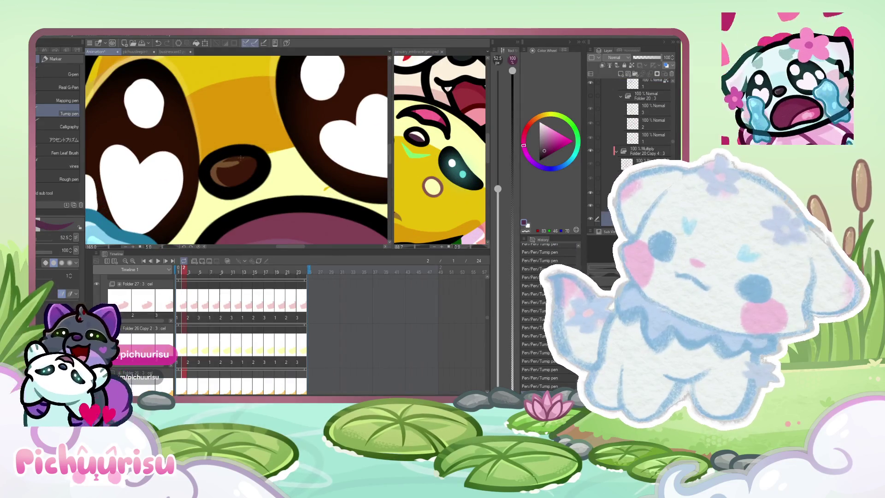
pyautogui.scroll(-2, 241, 158)
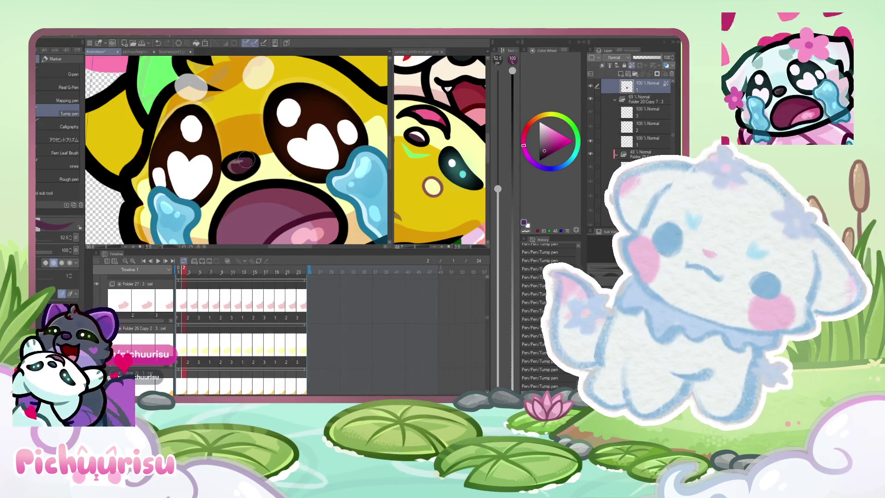
pyautogui.press('Right')
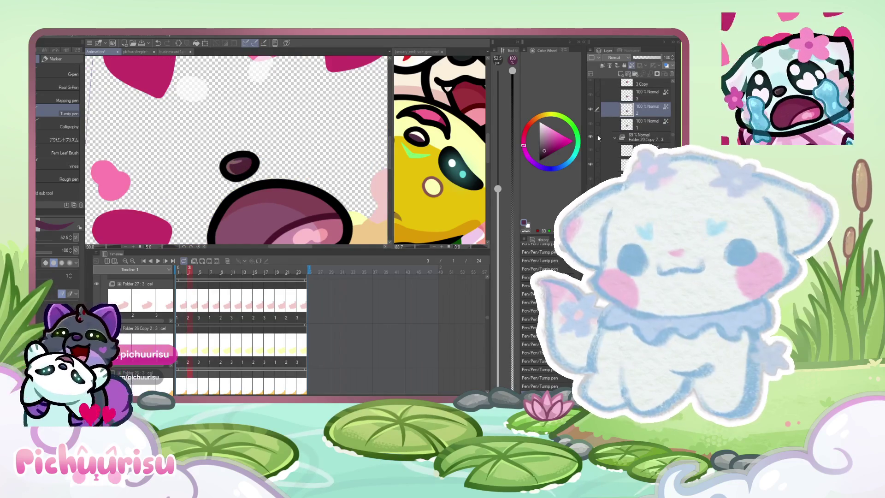
pyautogui.press('Right')
pyautogui.press('Right')
pyautogui.scroll(-5, 239, 169)
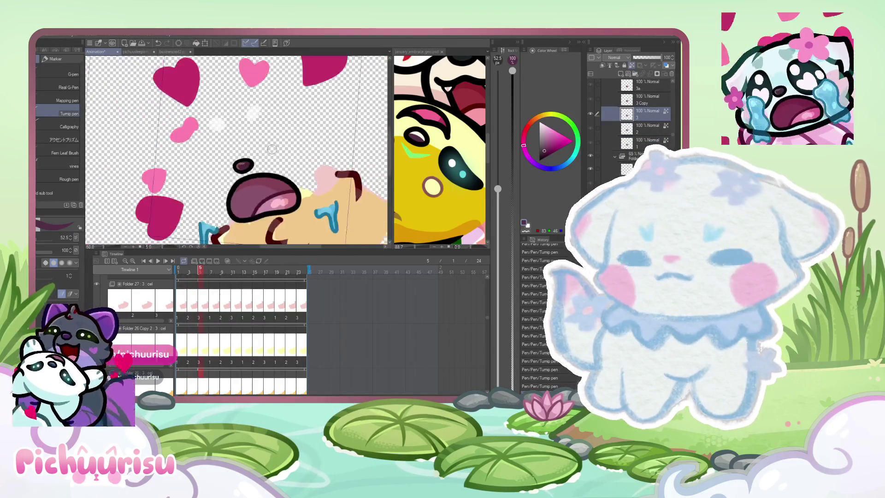
pyautogui.press('Home')
pyautogui.hscroll(-1, 178, 272)
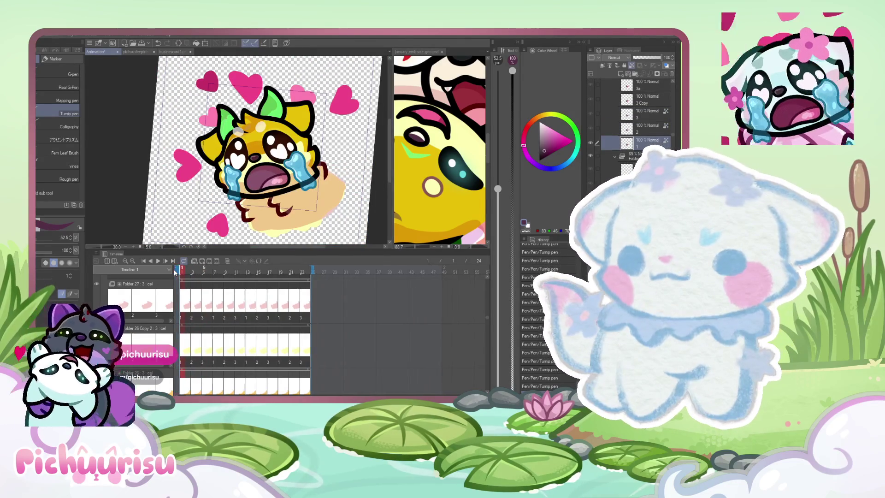
pyautogui.scroll(4, 280, 155)
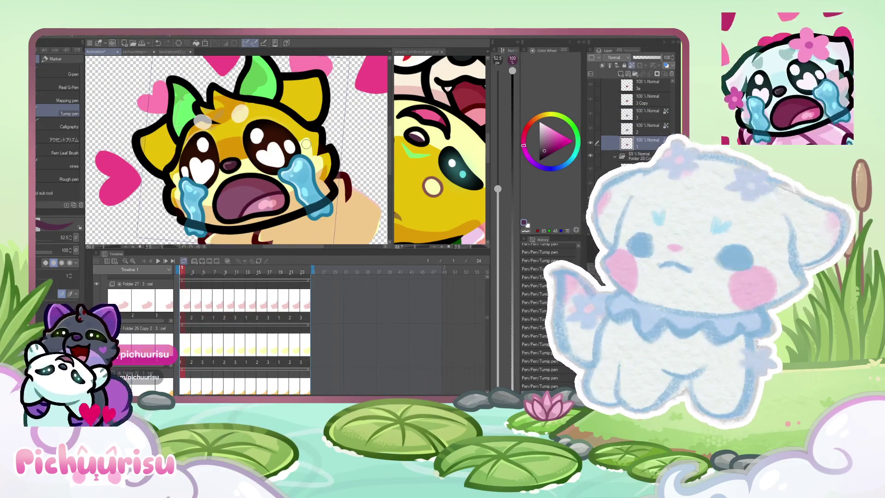
pyautogui.scroll(3, 317, 134)
pyautogui.press('[')
pyautogui.press('[')
pyautogui.press('[')
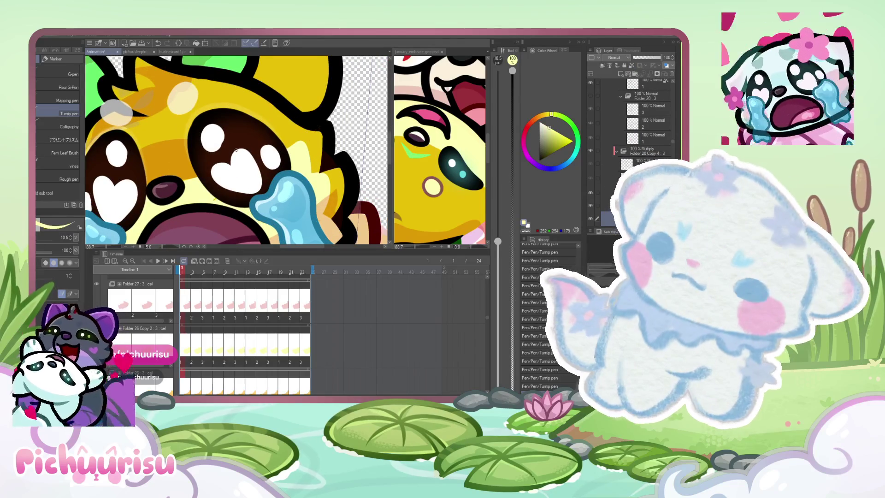
pyautogui.scroll(2, 284, 151)
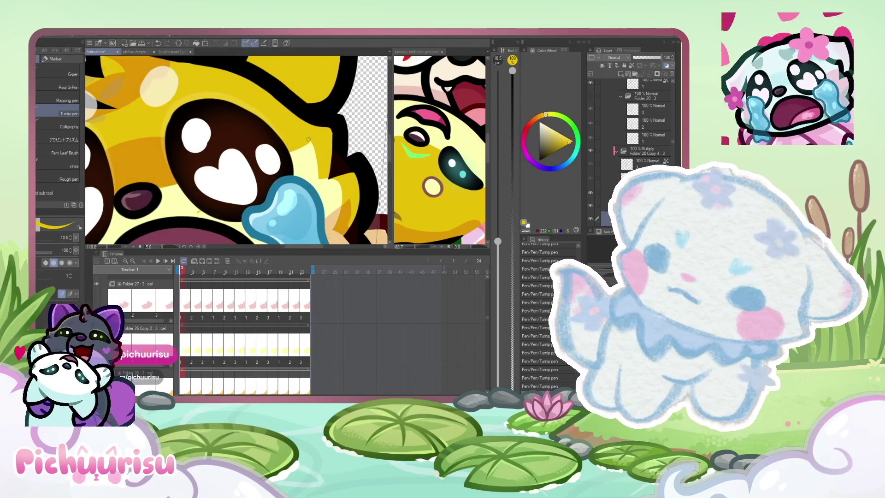
pyautogui.scroll(2, 308, 140)
pyautogui.scroll(-3, 326, 146)
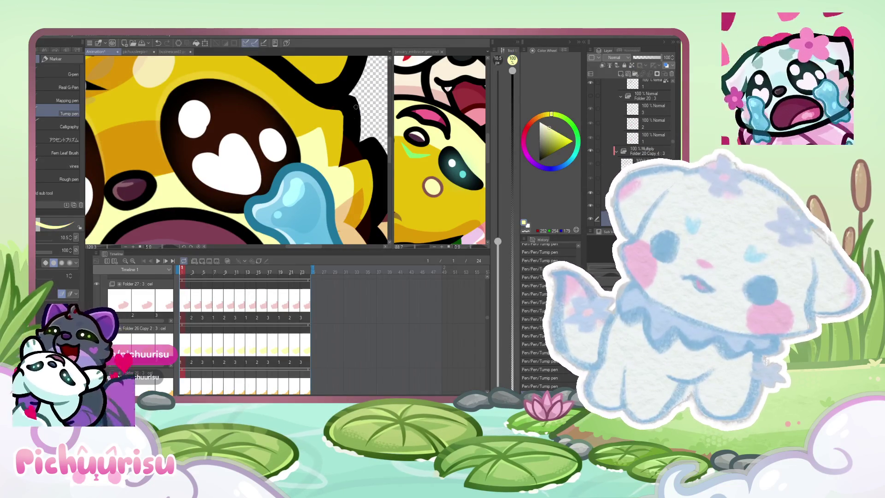
pyautogui.scroll(2, 352, 107)
pyautogui.scroll(2, 332, 106)
pyautogui.scroll(1, 317, 104)
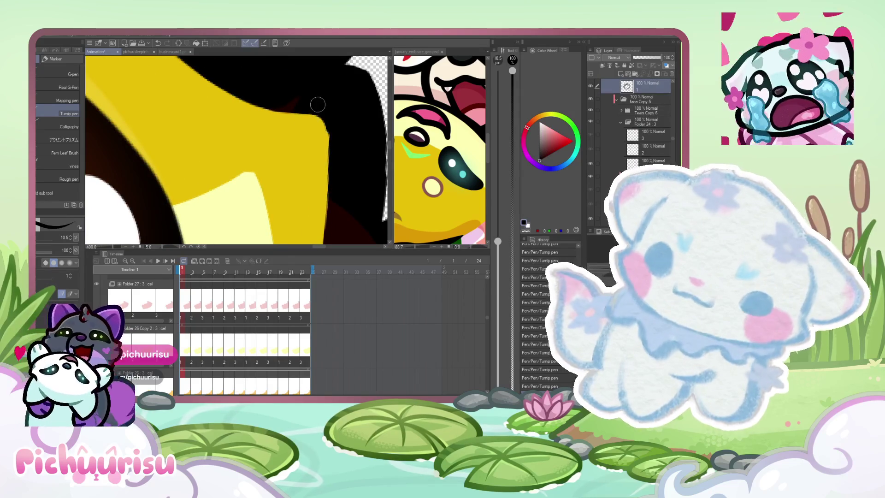
pyautogui.scroll(-2, 325, 117)
pyautogui.scroll(-1, 334, 112)
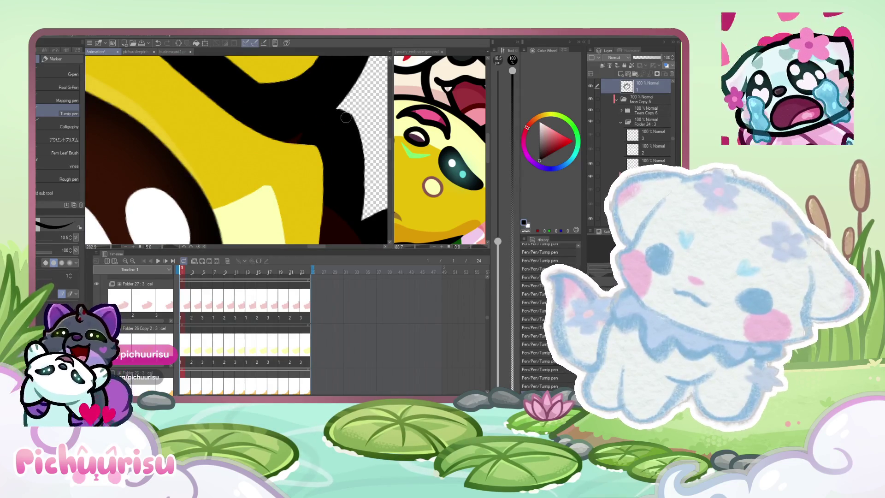
pyautogui.scroll(-2, 349, 178)
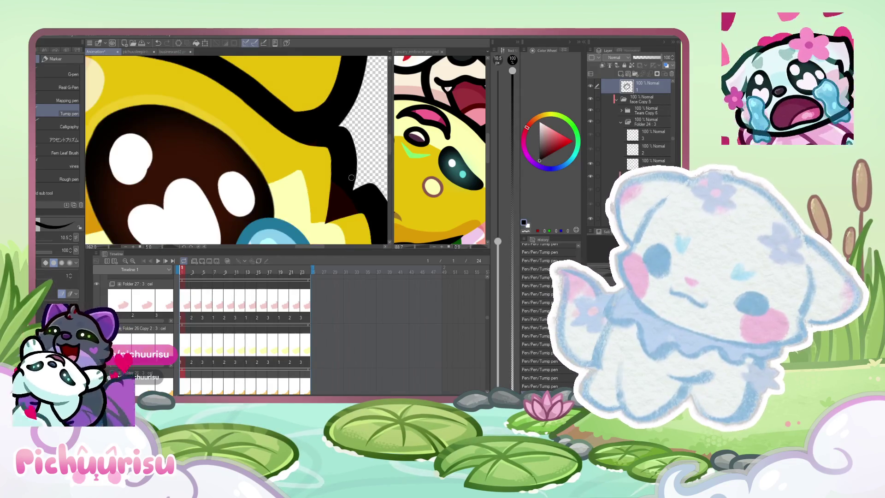
pyautogui.scroll(-3, 348, 188)
pyautogui.scroll(-3, 348, 188)
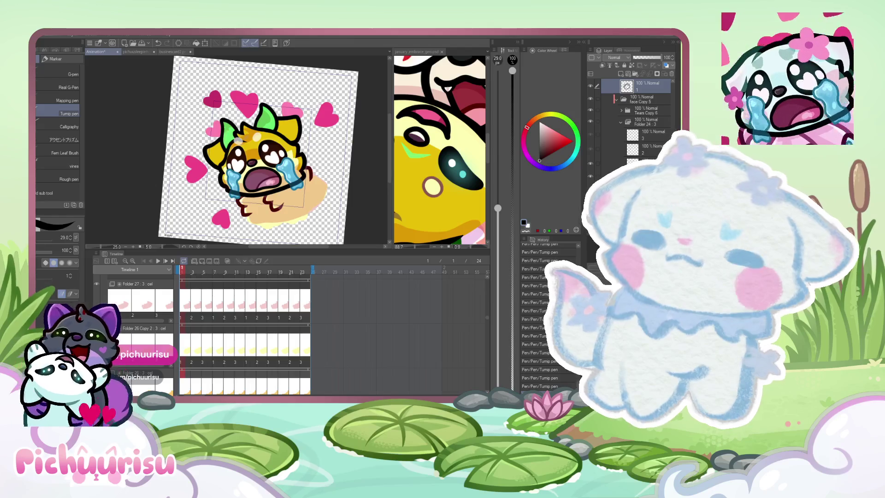
pyautogui.scroll(-2, 325, 165)
# Step: Sample pink then yellow from the reference and bring yellow back to the animation canvas
pyautogui.click(439, 152)
pyautogui.scroll(-2, 440, 153)
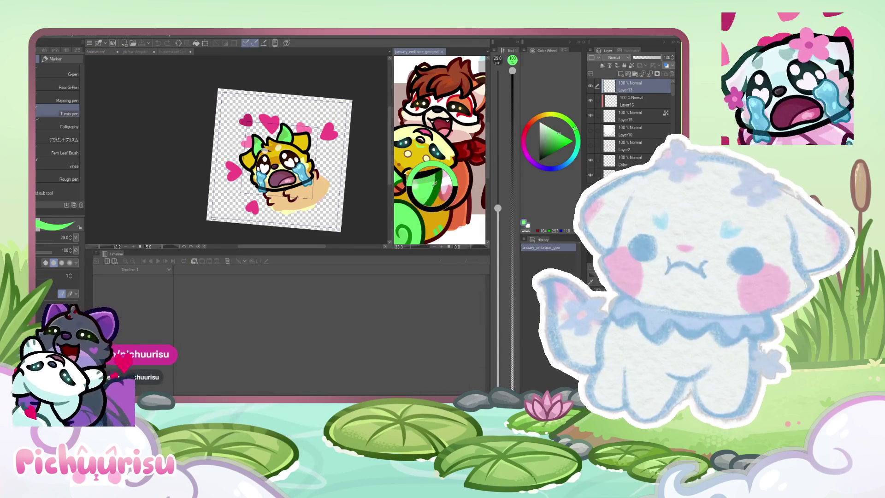
pyautogui.keyDown('alt'); pyautogui.click(446, 177); pyautogui.keyUp('alt')
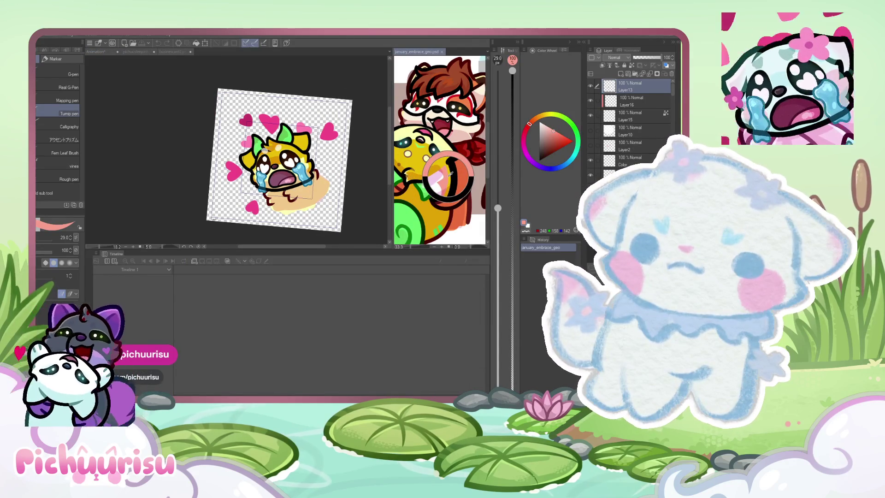
pyautogui.keyDown('alt'); pyautogui.click(446, 177); pyautogui.keyUp('alt')
pyautogui.click(357, 161)
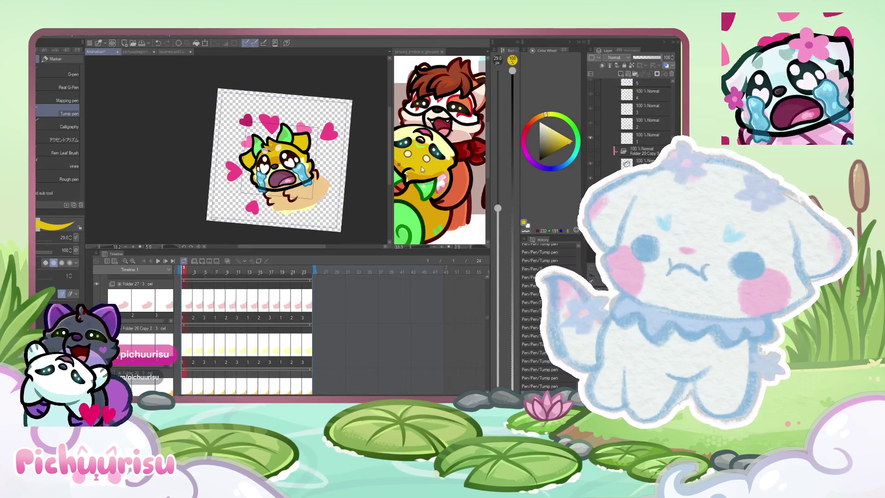
# Step: Sample colours, then paint small white highlight strokes on the pink inner ear and cheek
pyautogui.keyDown('alt'); pyautogui.click(442, 179); pyautogui.keyUp('alt')
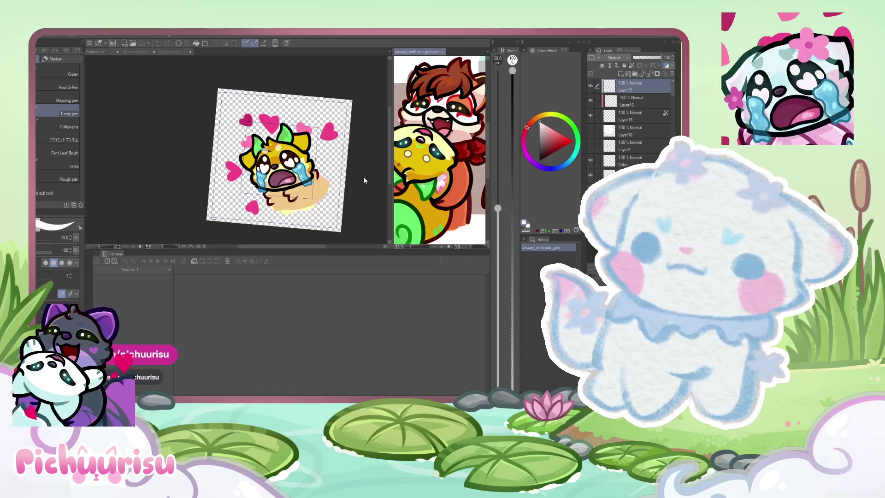
pyautogui.keyDown('alt'); pyautogui.click(446, 177); pyautogui.keyUp('alt')
pyautogui.click(277, 159)
pyautogui.scroll(2, 308, 132)
pyautogui.scroll(1, 308, 132)
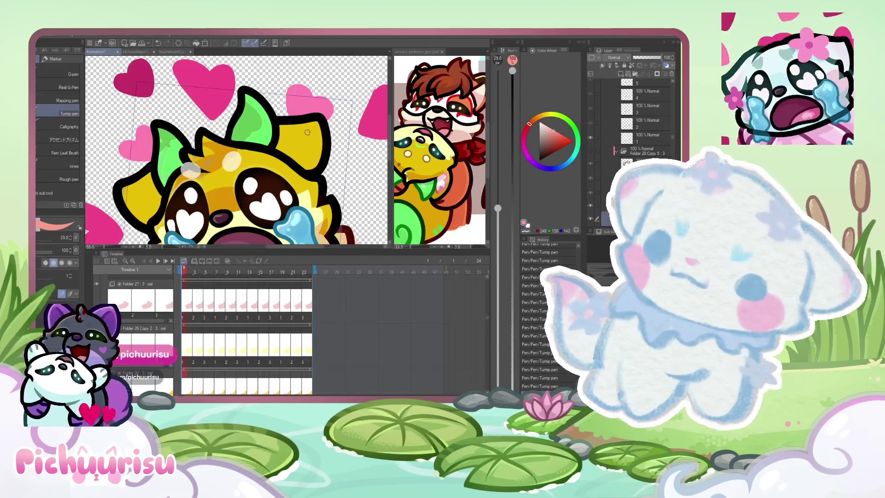
pyautogui.scroll(2, 307, 133)
pyautogui.scroll(1, 307, 132)
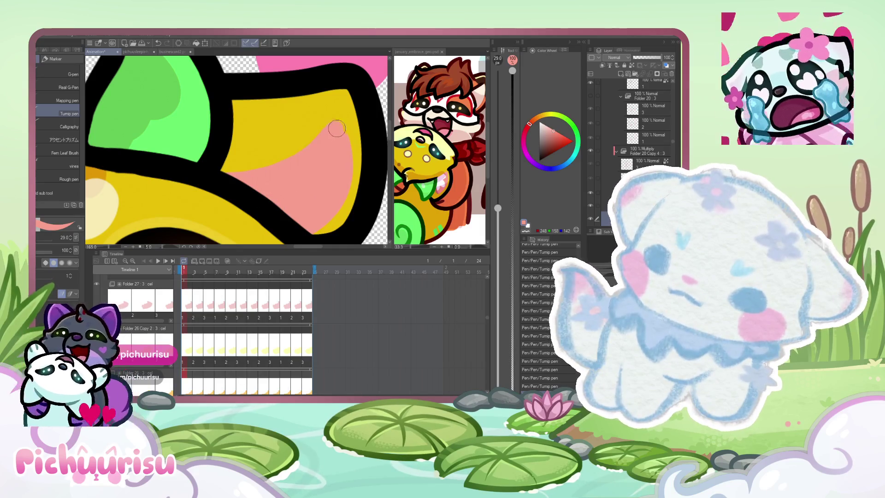
pyautogui.scroll(-2, 288, 217)
pyautogui.scroll(-1, 288, 217)
pyautogui.scroll(1, 208, 179)
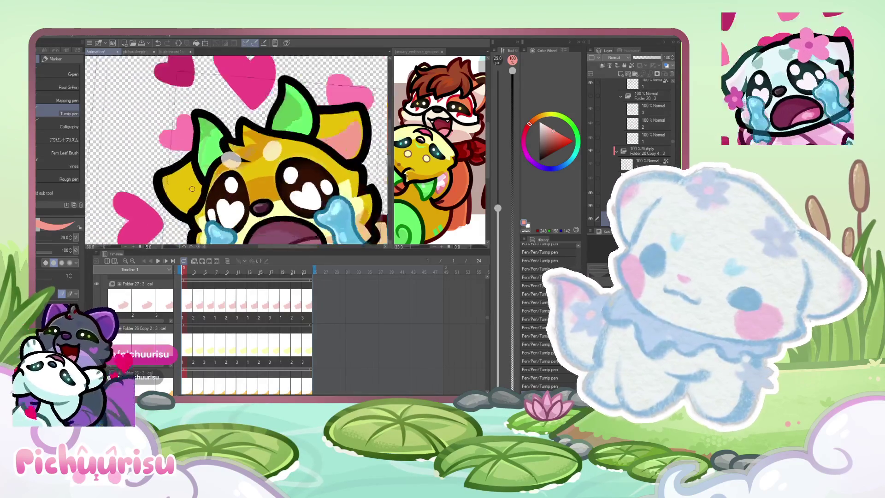
pyautogui.scroll(1, 208, 179)
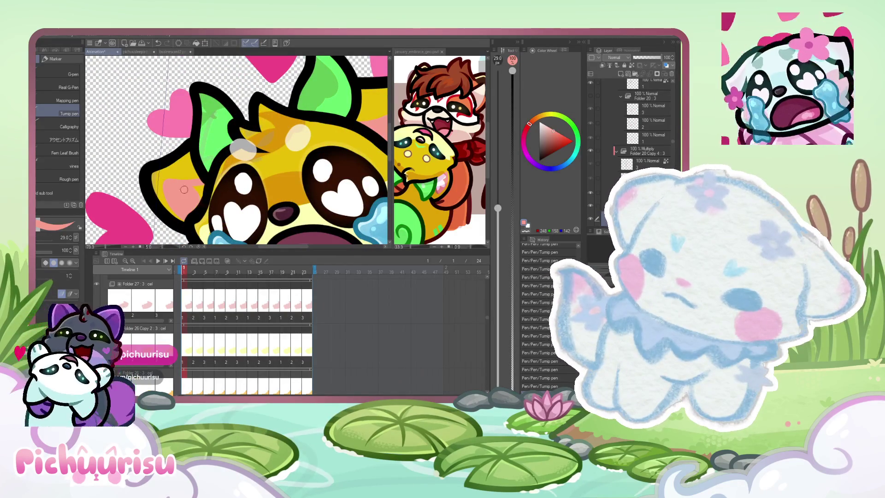
pyautogui.scroll(-2, 197, 189)
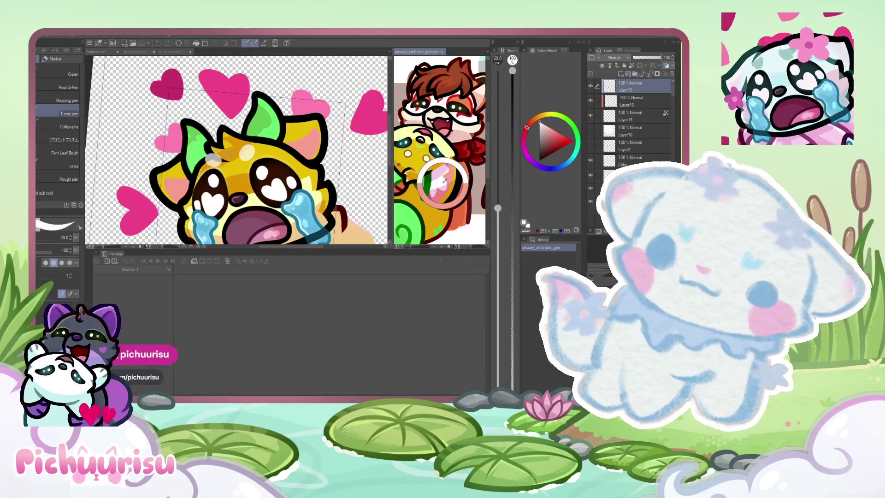
pyautogui.scroll(2, 299, 143)
pyautogui.scroll(2, 299, 143)
pyautogui.scroll(1, 299, 143)
pyautogui.moveTo(298, 144); pyautogui.dragTo(318, 150)
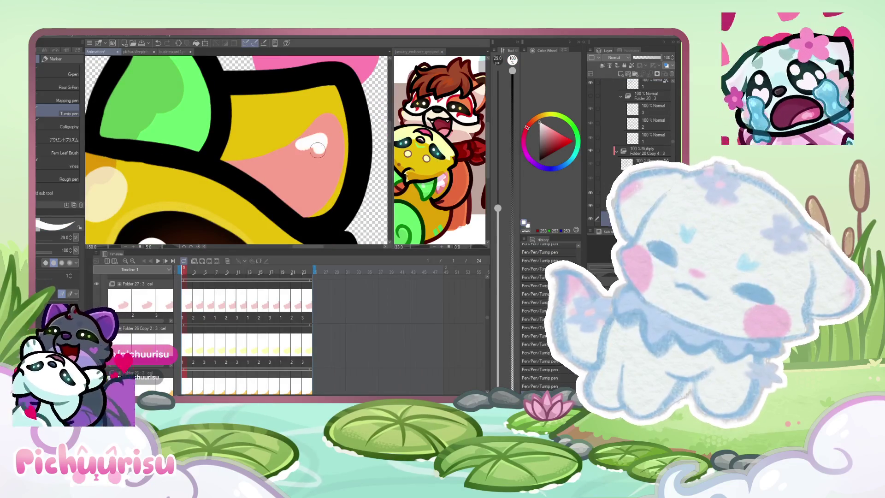
pyautogui.scroll(1, 261, 170)
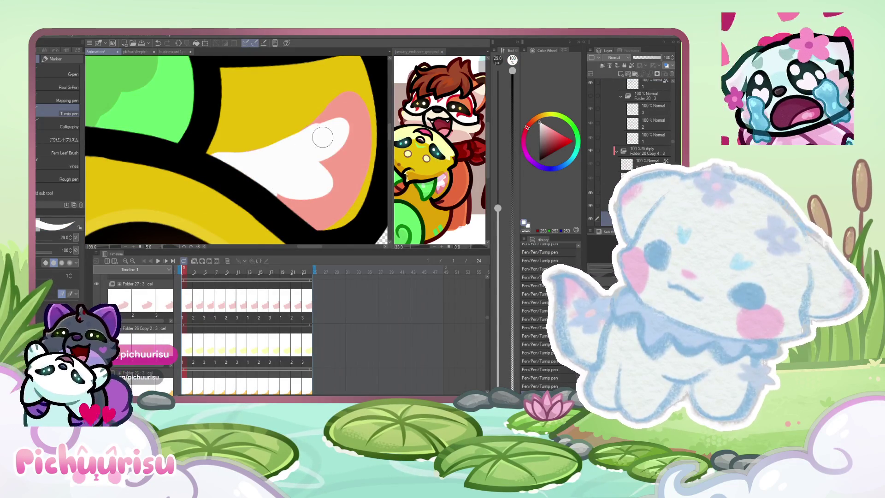
pyautogui.scroll(-5, 323, 138)
pyautogui.scroll(5, 213, 165)
pyautogui.moveTo(181, 185); pyautogui.dragTo(158, 201)
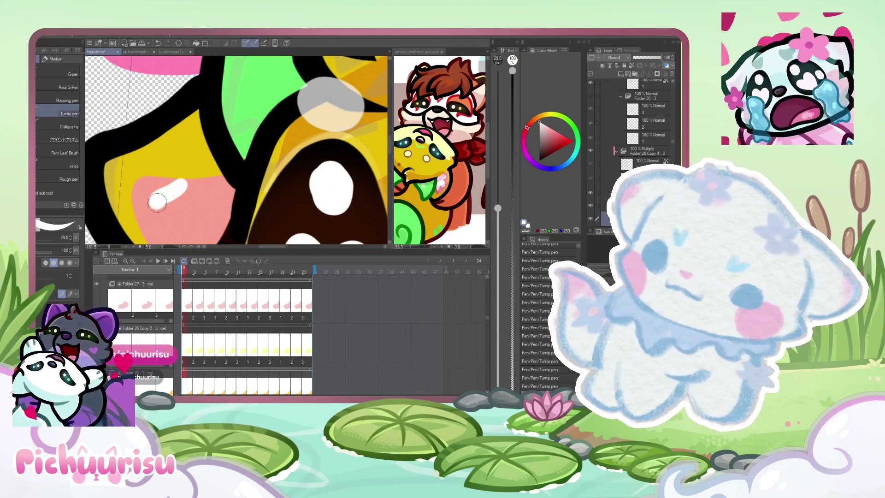
pyautogui.scroll(2, 180, 187)
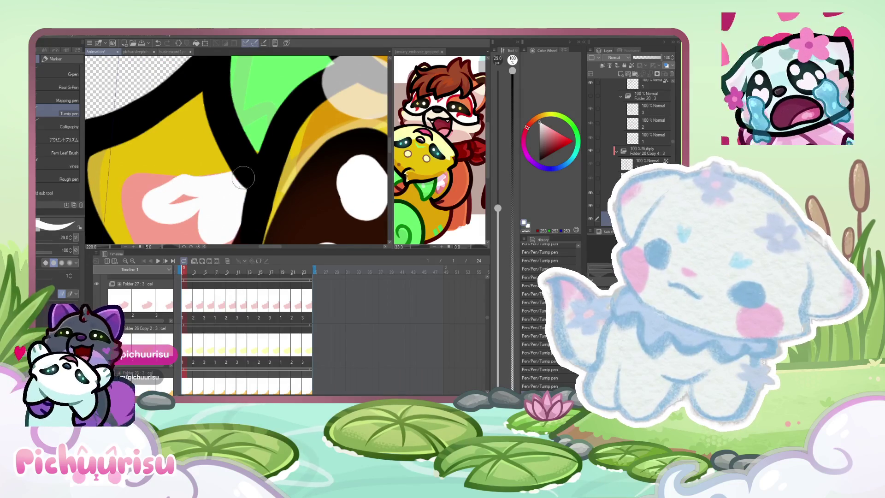
pyautogui.scroll(-2, 175, 202)
pyautogui.scroll(-2, 175, 201)
pyautogui.scroll(-2, 175, 201)
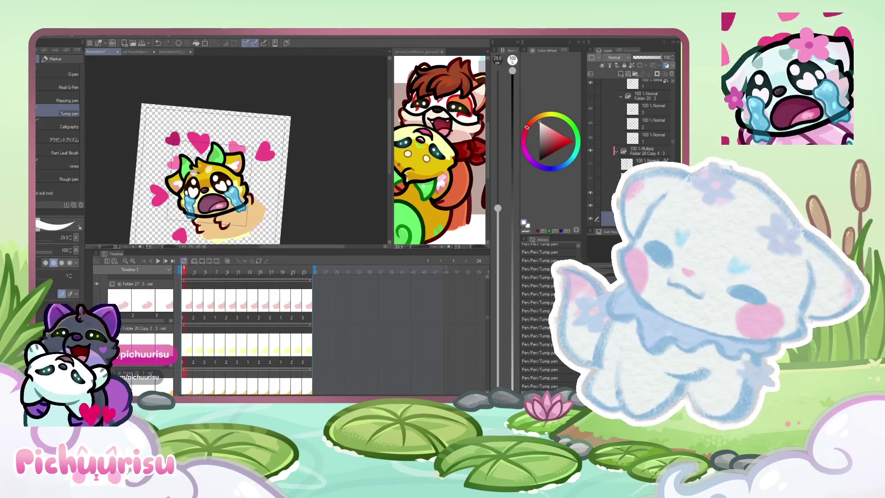
# Step: Draw and thicken a dark red shading line along the pink cheek's upper edge
pyautogui.press('x')
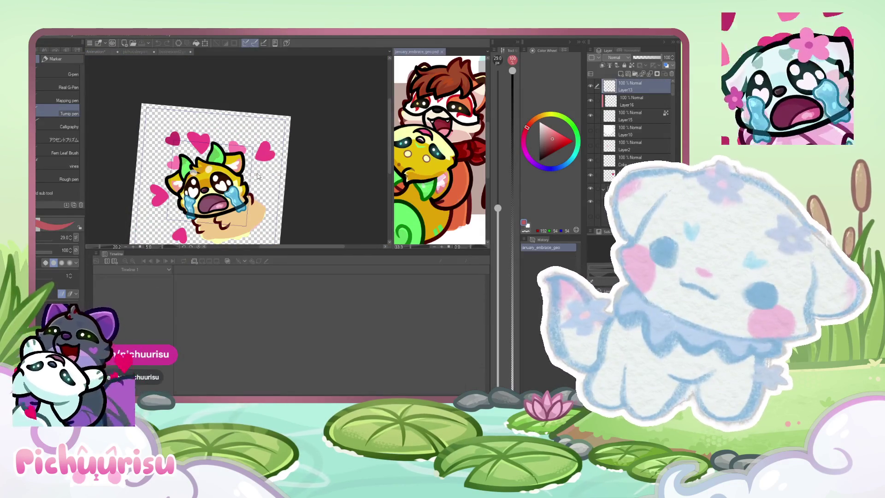
pyautogui.scroll(2, 236, 150)
pyautogui.scroll(2, 236, 150)
pyautogui.scroll(1, 236, 150)
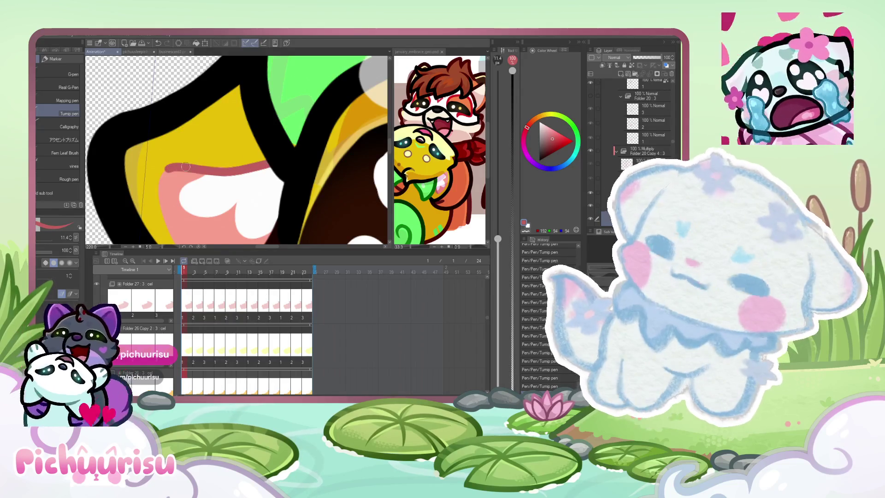
pyautogui.scroll(1, 236, 150)
pyautogui.moveTo(314, 160); pyautogui.dragTo(165, 170)
pyautogui.keyDown('alt'); pyautogui.click(156, 171); pyautogui.keyUp('alt')
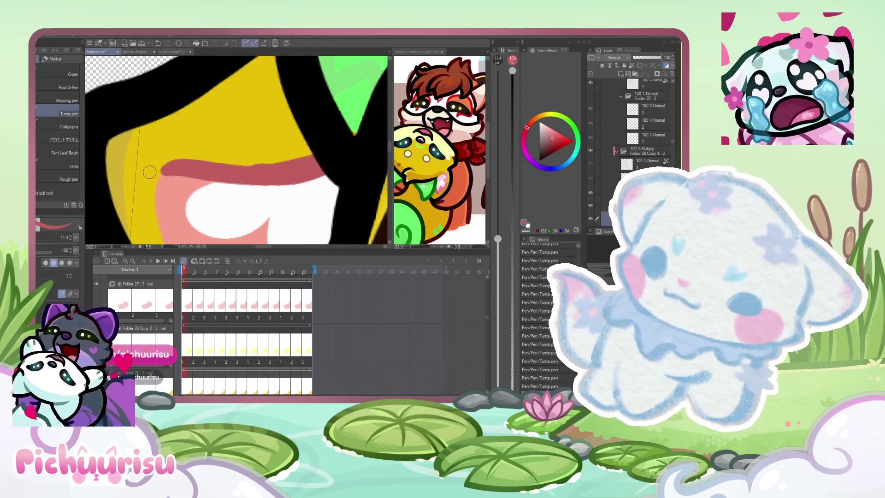
pyautogui.keyDown('alt'); pyautogui.click(215, 170); pyautogui.keyUp('alt')
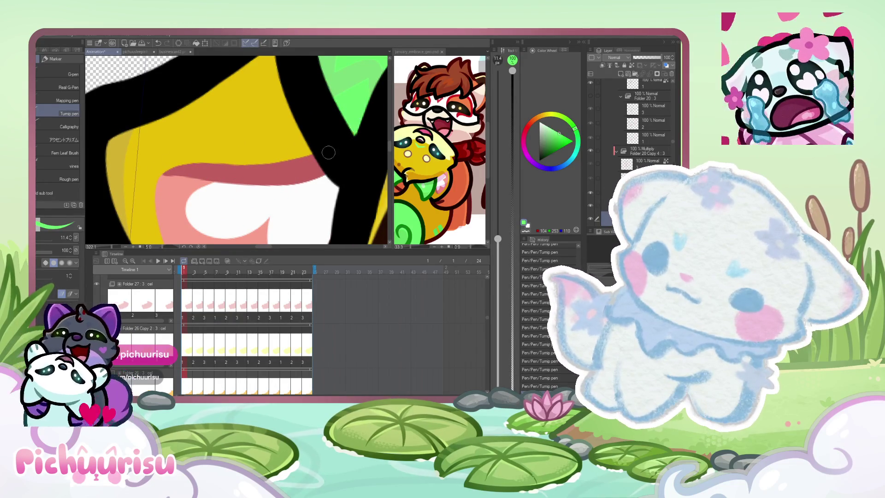
pyautogui.scroll(-2, 188, 190)
pyautogui.scroll(-2, 188, 190)
pyautogui.scroll(2, 318, 160)
pyautogui.scroll(2, 317, 160)
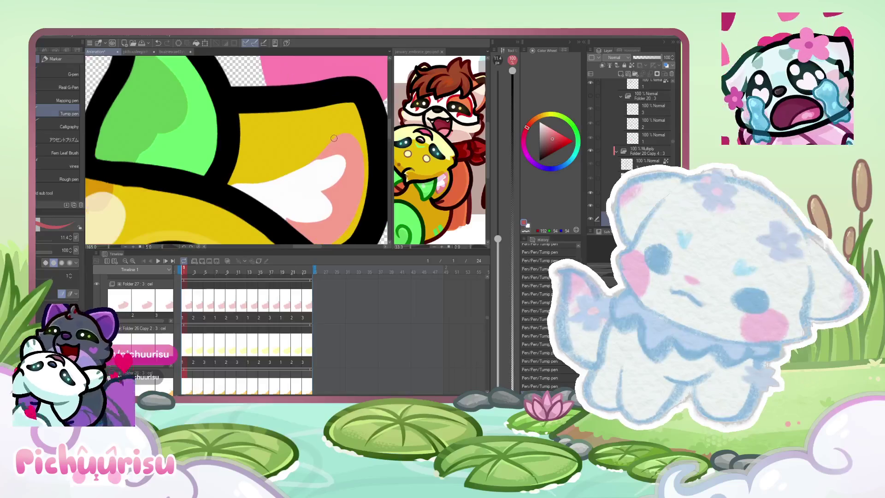
pyautogui.scroll(1, 317, 160)
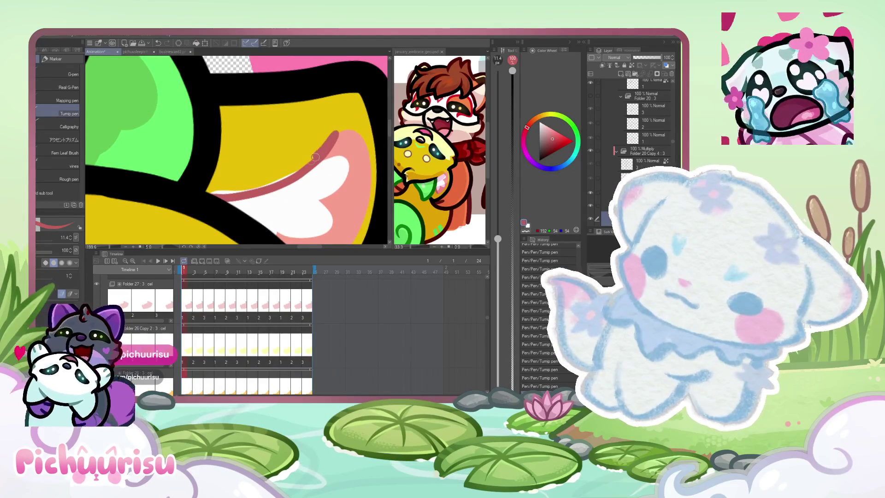
pyautogui.moveTo(229, 192)
pyautogui.mouseDown()
pyautogui.moveTo(334, 140)
pyautogui.moveTo(241, 167)
pyautogui.mouseUp()
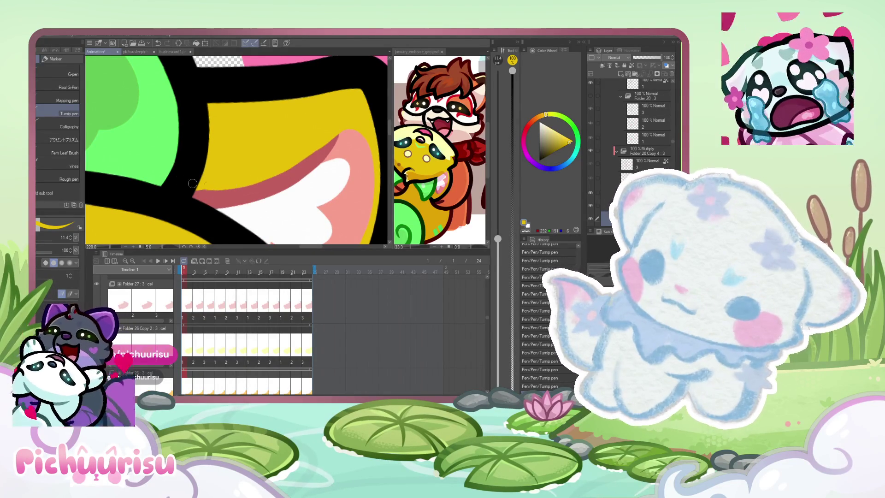
pyautogui.scroll(-2, 241, 169)
pyautogui.scroll(2, 169, 185)
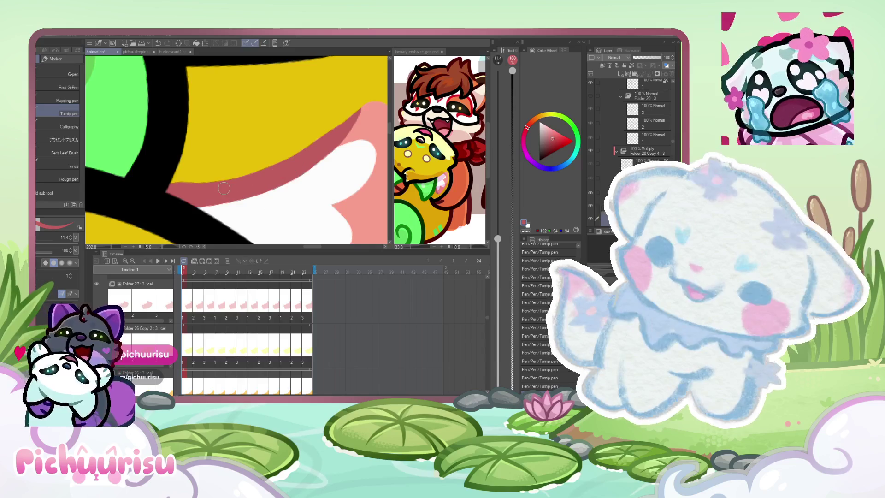
# Step: Resample the red and dark pink shading colours from the face for the inner-ear edge
pyautogui.keyDown('alt'); pyautogui.click(170, 185); pyautogui.keyUp('alt')
pyautogui.scroll(-2, 169, 185)
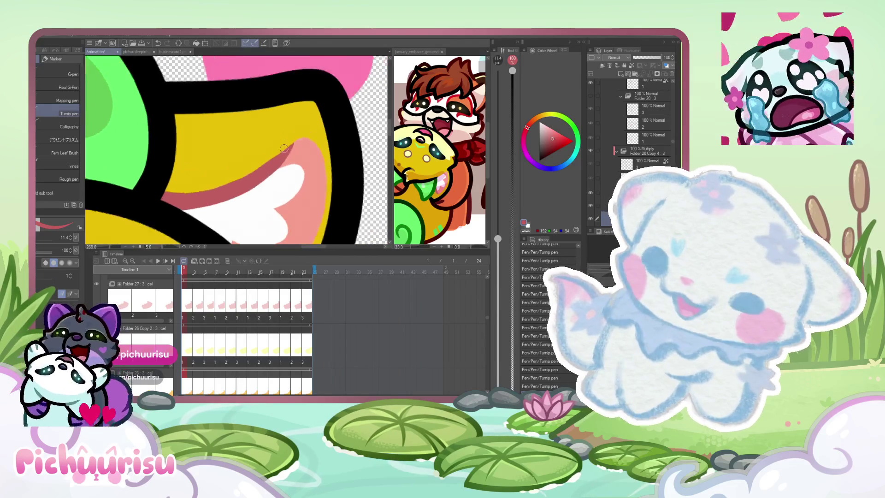
pyautogui.keyDown('alt'); pyautogui.click(286, 142); pyautogui.keyUp('alt')
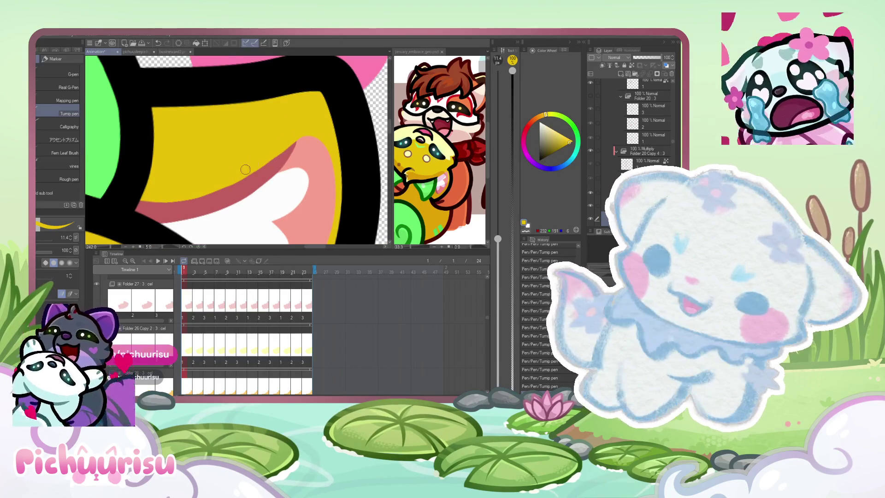
pyautogui.keyDown('alt'); pyautogui.click(264, 178); pyautogui.keyUp('alt')
pyautogui.scroll(-1, 263, 177)
pyautogui.scroll(-1, 221, 181)
pyautogui.scroll(-1, 173, 186)
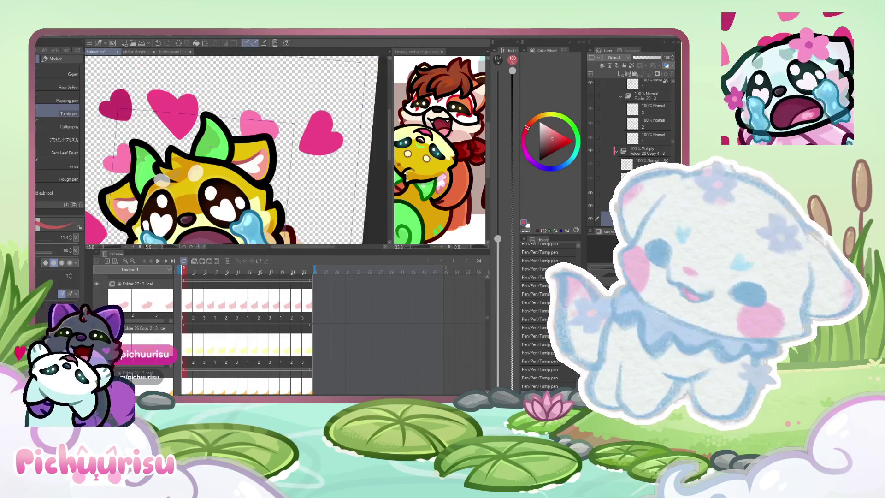
pyautogui.scroll(-1, 124, 188)
pyautogui.scroll(3, 273, 158)
pyautogui.scroll(1, 242, 160)
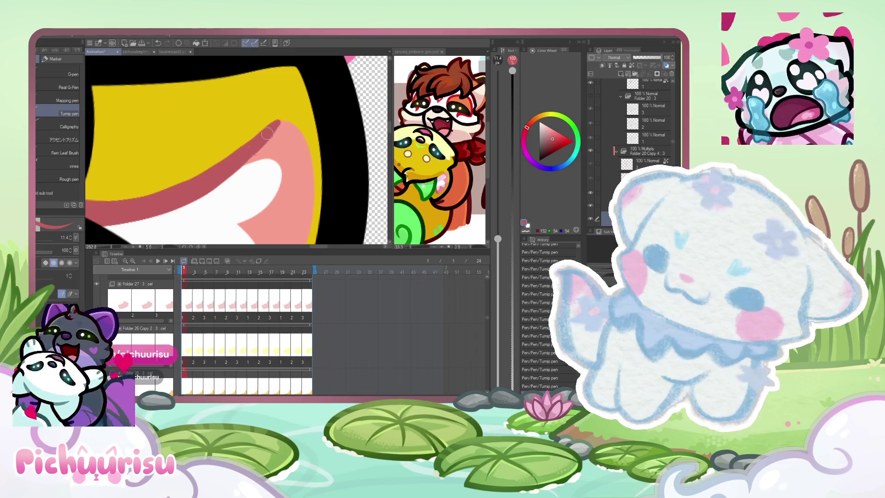
pyautogui.scroll(1, 245, 137)
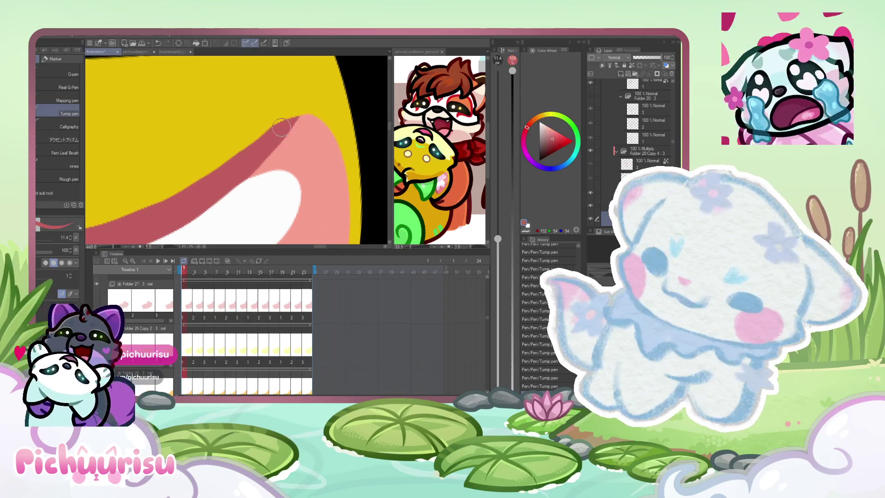
pyautogui.scroll(-3, 274, 133)
pyautogui.scroll(-3, 228, 159)
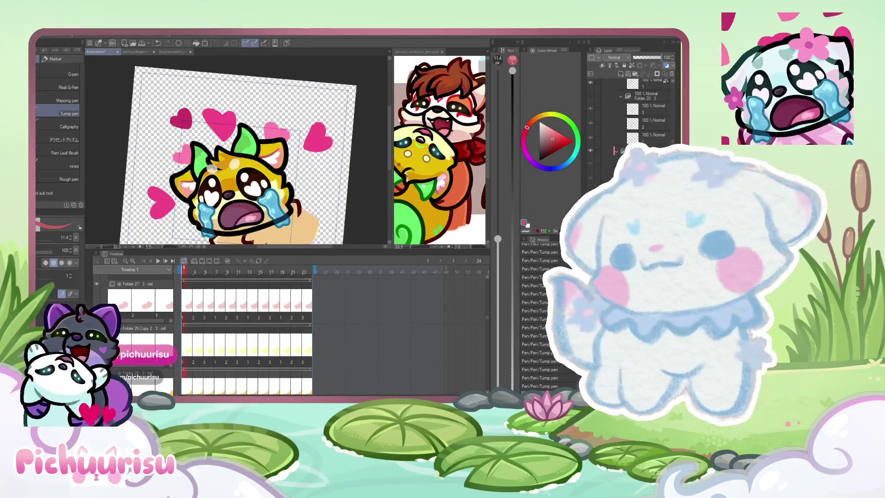
pyautogui.scroll(2, 187, 189)
pyautogui.scroll(1, 229, 143)
pyautogui.scroll(2, 227, 146)
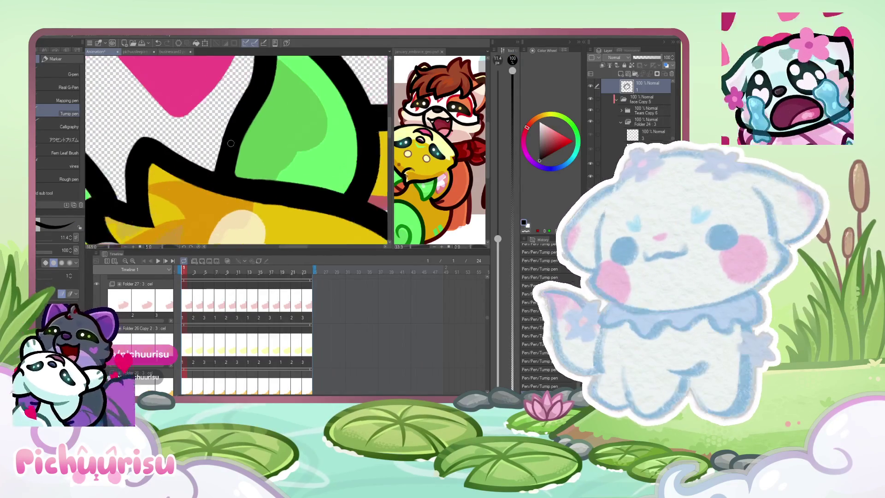
pyautogui.scroll(1, 225, 152)
pyautogui.scroll(-2, 207, 153)
pyautogui.scroll(1, 186, 155)
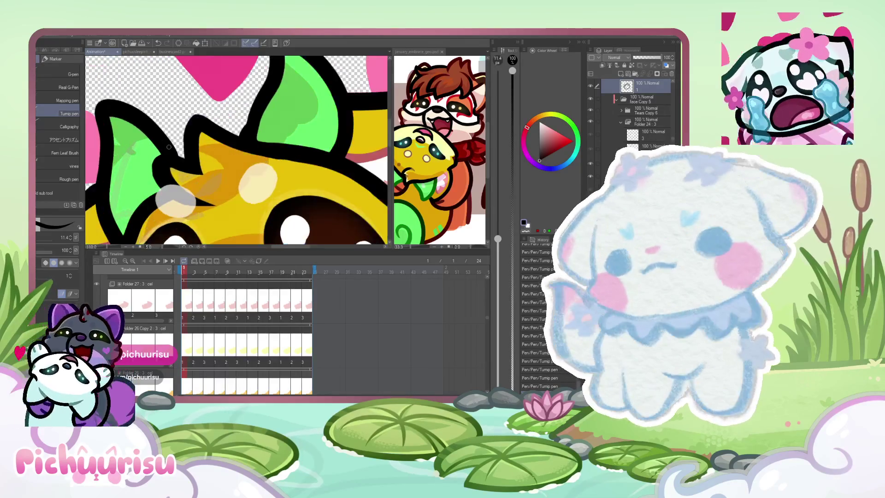
pyautogui.scroll(1, 176, 154)
pyautogui.scroll(-2, 172, 151)
pyautogui.scroll(-2, 171, 151)
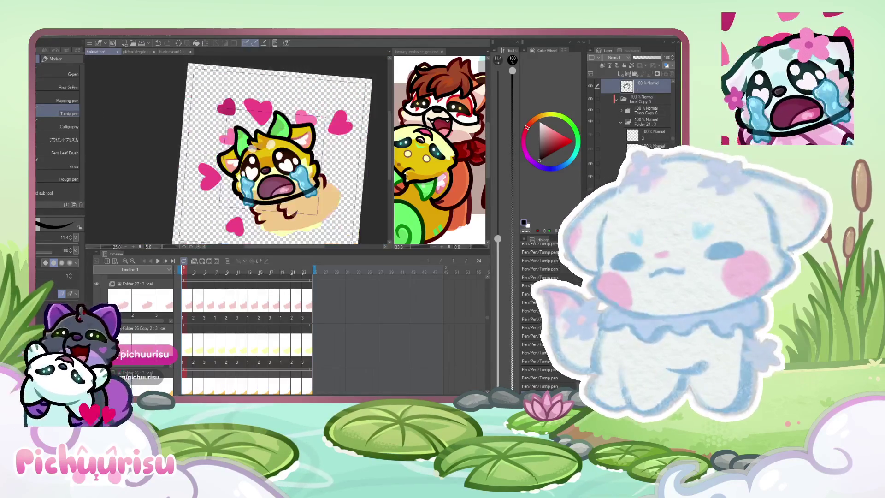
pyautogui.scroll(-1, 374, 168)
pyautogui.click(435, 139)
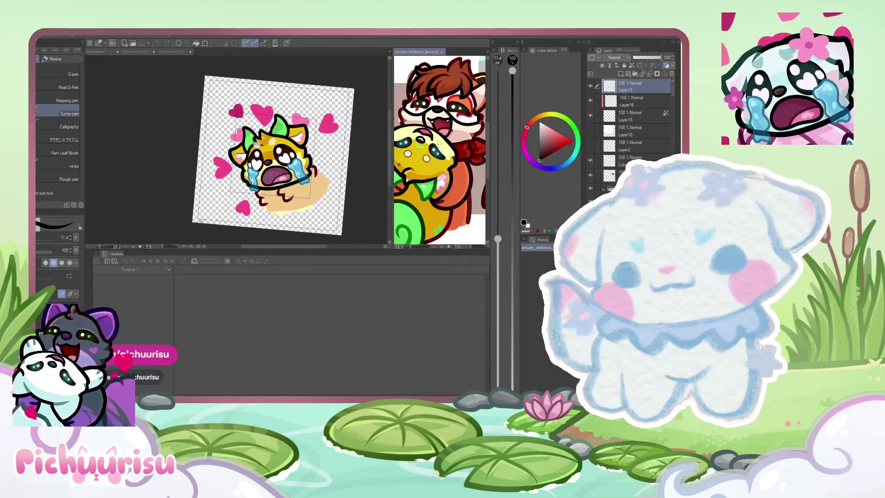
pyautogui.click(357, 188)
pyautogui.click(428, 138)
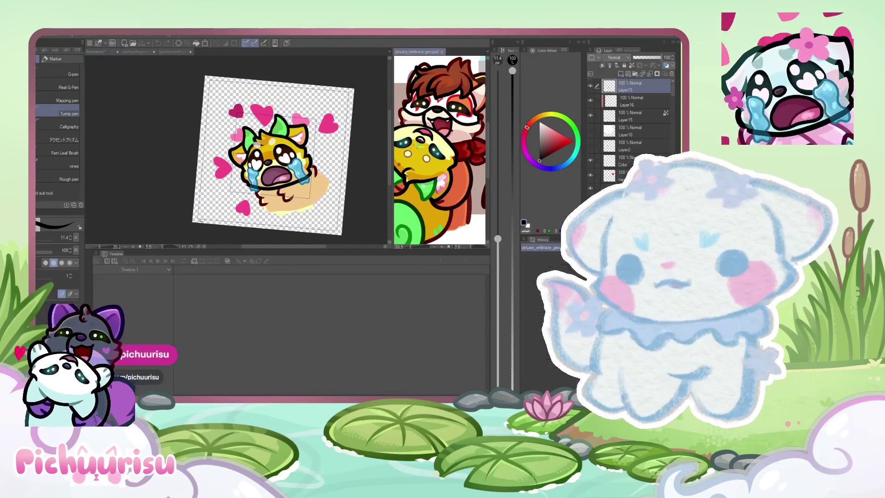
pyautogui.click(329, 182)
pyautogui.scroll(3, 329, 183)
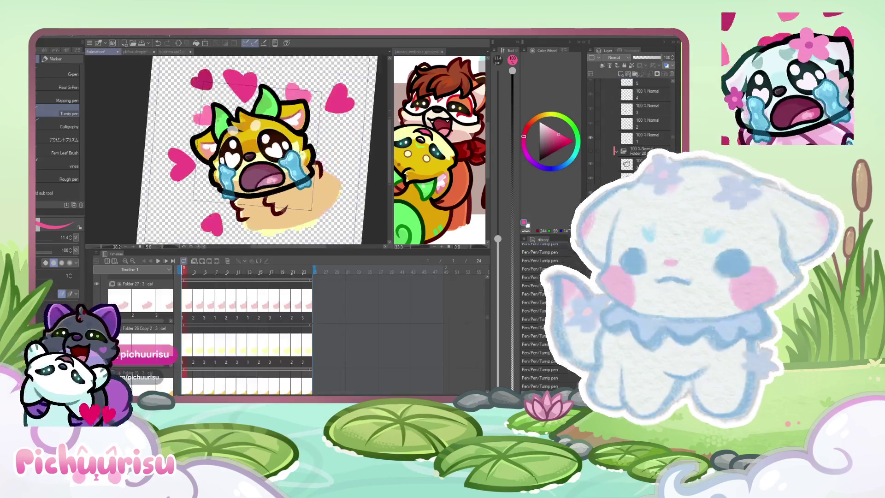
pyautogui.scroll(1, 256, 191)
pyautogui.scroll(1, 256, 190)
pyautogui.scroll(1, 256, 190)
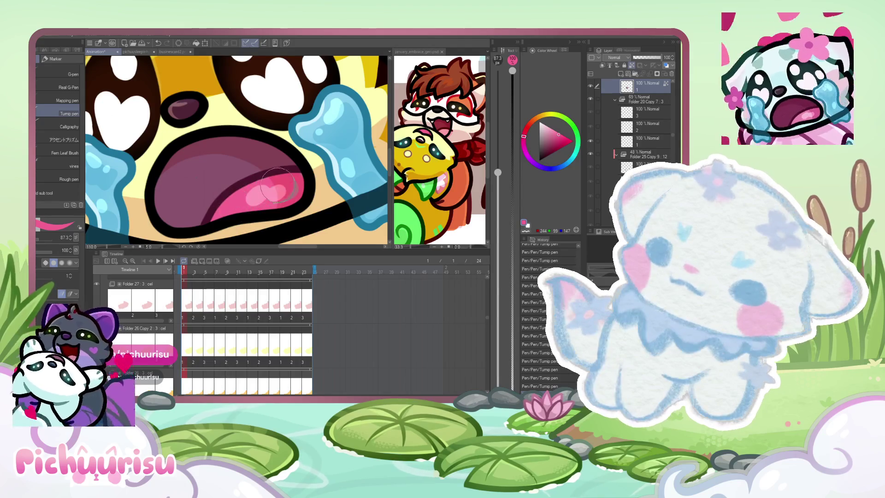
pyautogui.scroll(2, 642, 120)
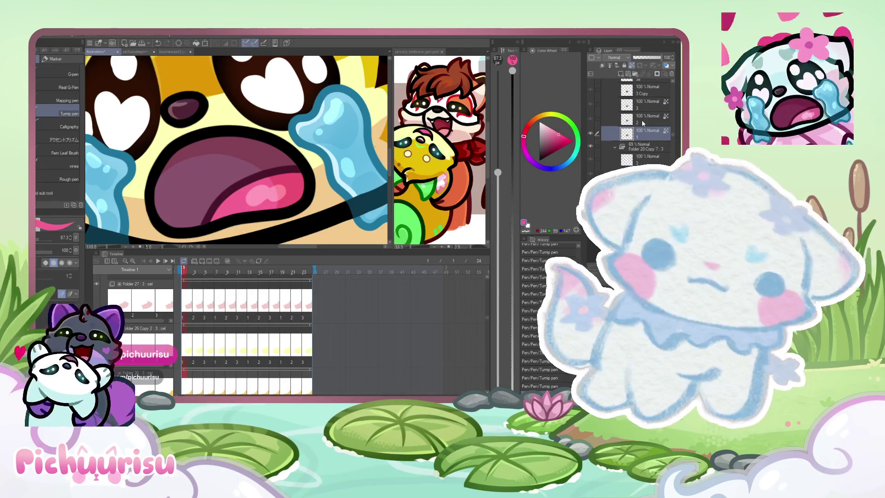
# Step: On the mouth-only layer, shade one mouth cel with pink and darker pink inside
pyautogui.click(642, 119)
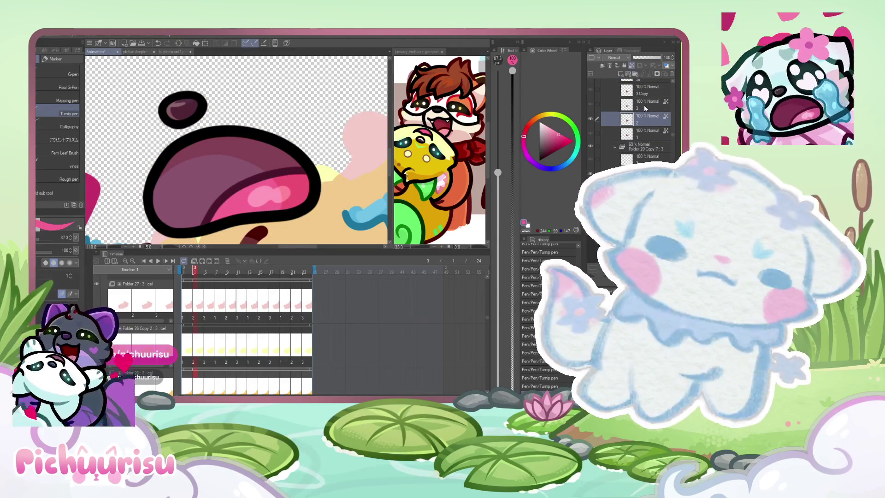
pyautogui.click(644, 104)
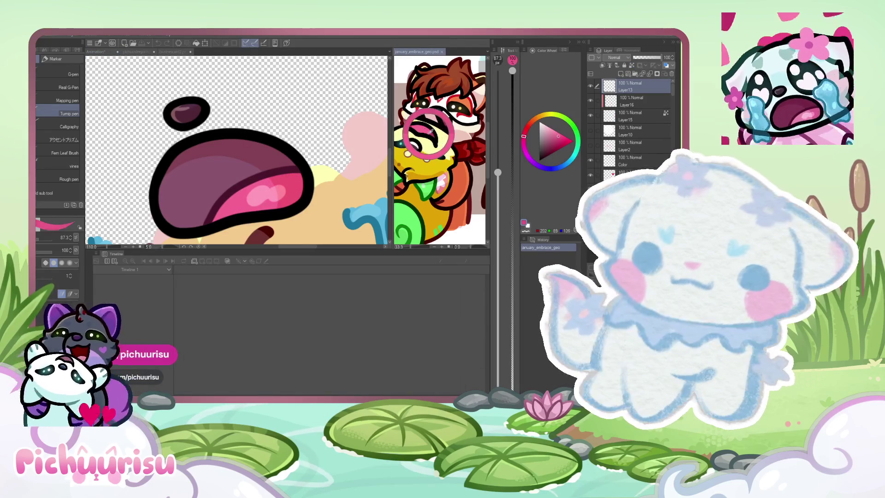
pyautogui.hotkey('ctrl', 'Tab')
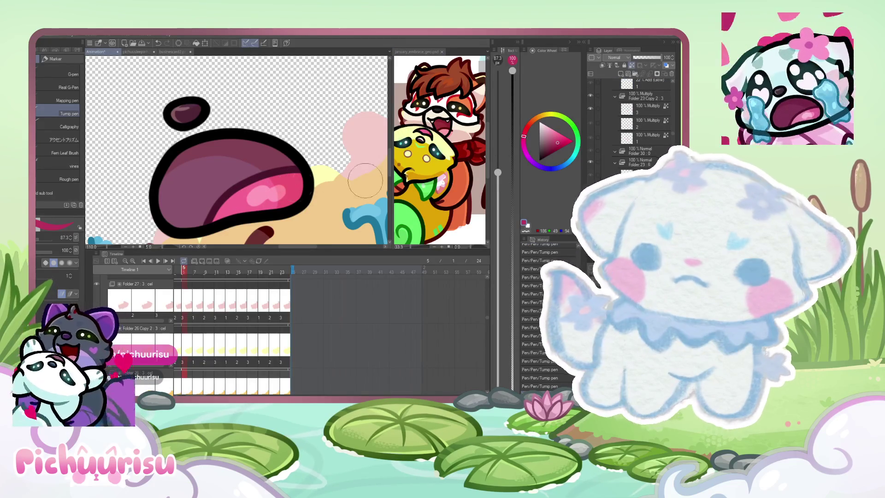
pyautogui.moveTo(186, 179); pyautogui.dragTo(231, 169)
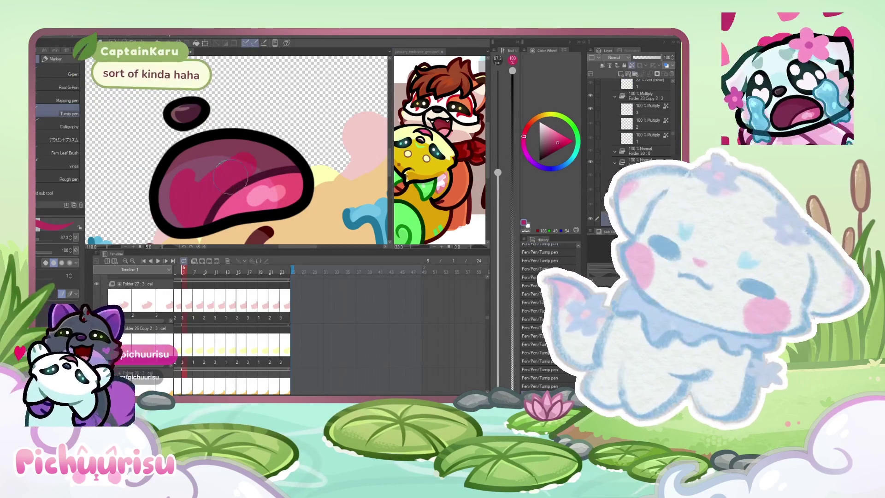
pyautogui.moveTo(294, 164)
pyautogui.mouseDown()
pyautogui.moveTo(221, 149)
pyautogui.moveTo(174, 201)
pyautogui.mouseUp()
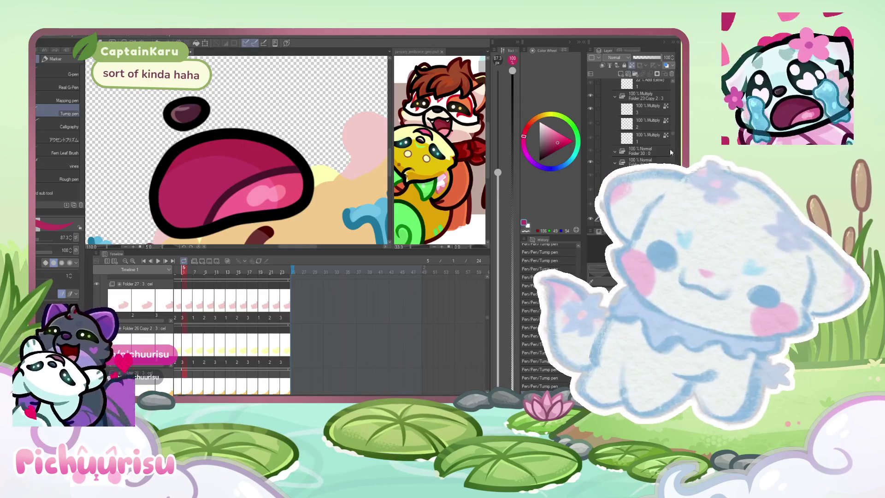
pyautogui.scroll(-2, 670, 151)
# Step: Shade an earlier mouth cel darker pink along its left edge and upper-left interior
pyautogui.press('space')
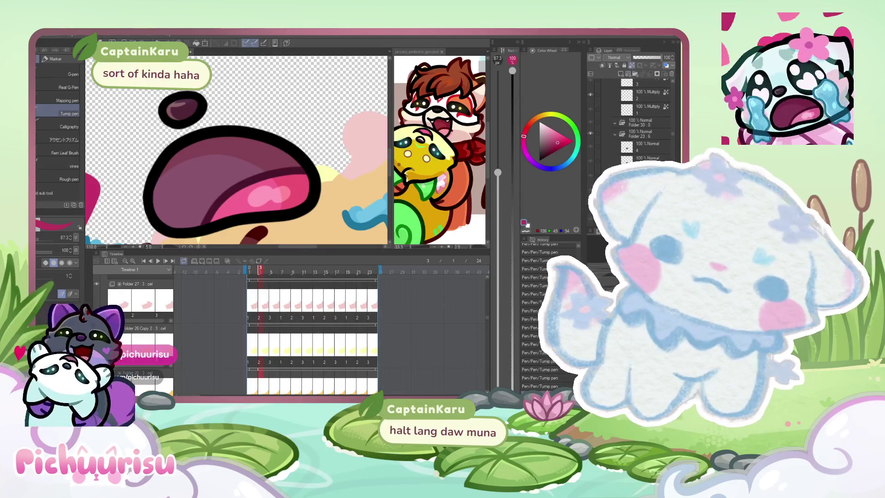
pyautogui.moveTo(174, 173)
pyautogui.mouseDown()
pyautogui.moveTo(162, 200)
pyautogui.moveTo(305, 162)
pyautogui.moveTo(183, 187)
pyautogui.mouseUp()
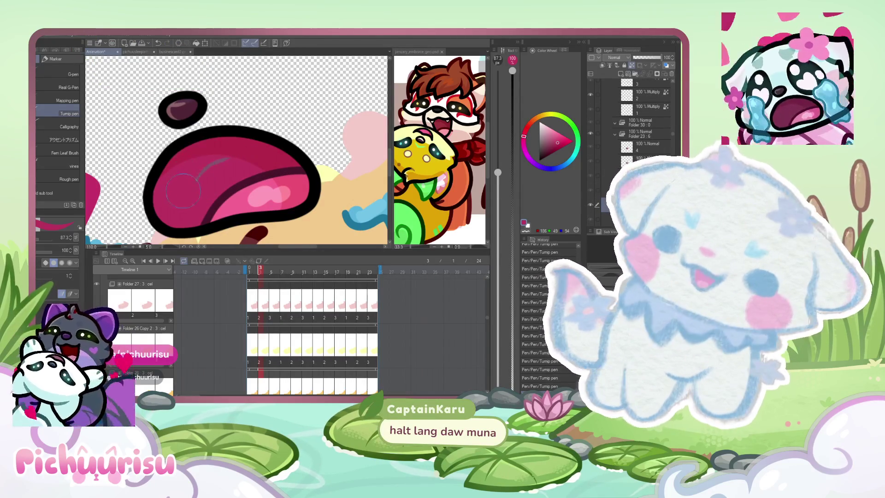
pyautogui.scroll(-3, 632, 118)
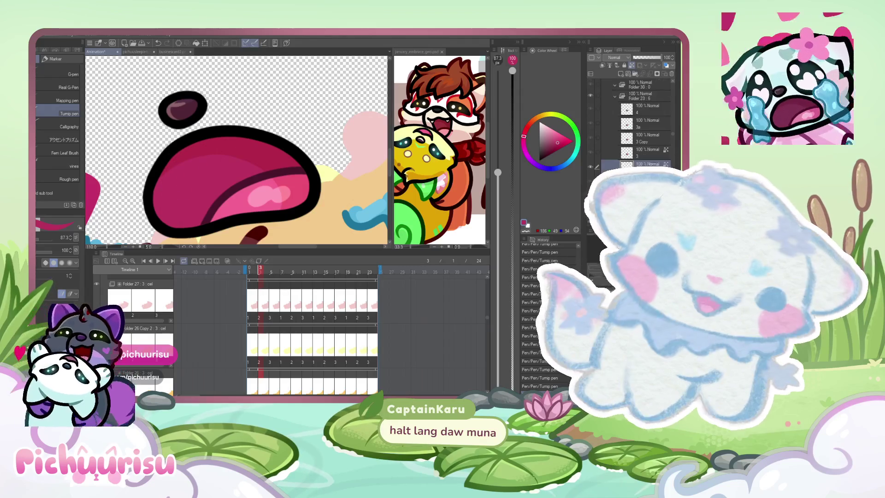
pyautogui.keyDown('alt'); pyautogui.click(590, 166); pyautogui.keyUp('alt')
pyautogui.moveTo(180, 159); pyautogui.dragTo(159, 221)
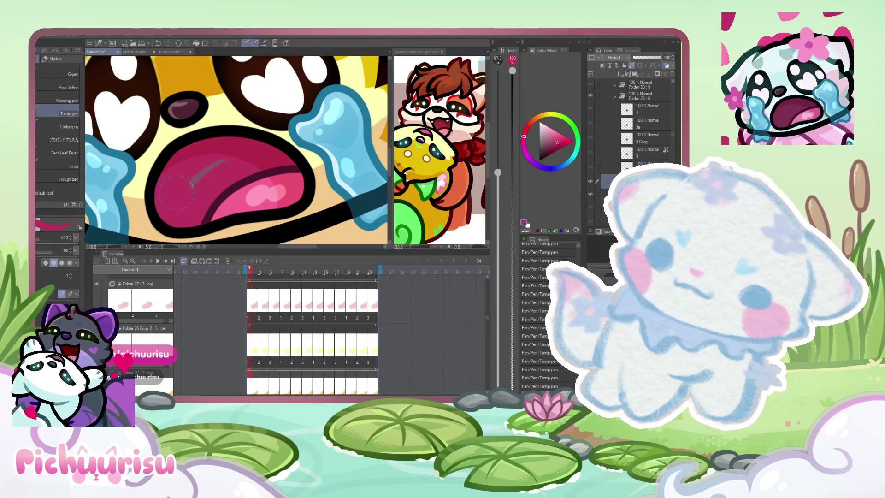
pyautogui.scroll(-6, 283, 158)
pyautogui.scroll(-2, 201, 152)
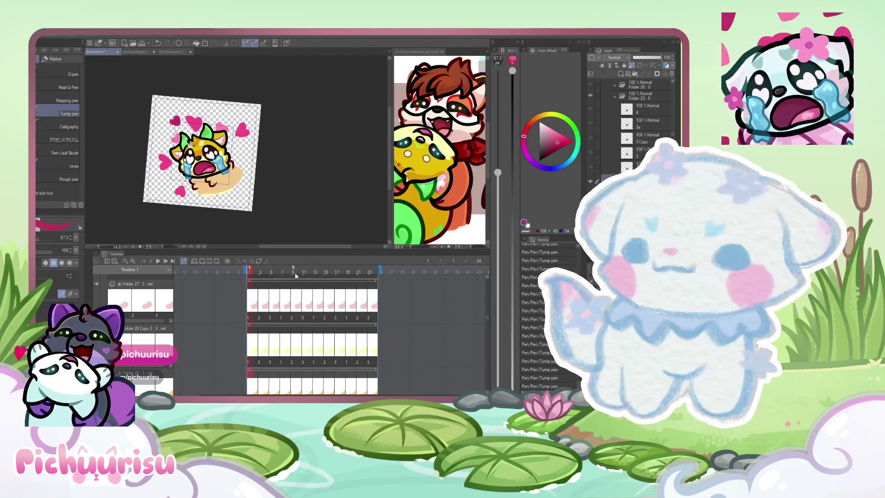
# Step: Play back the animation, return to frame 1, and glance at the reference illustration
pyautogui.press('space')
pyautogui.click(251, 275)
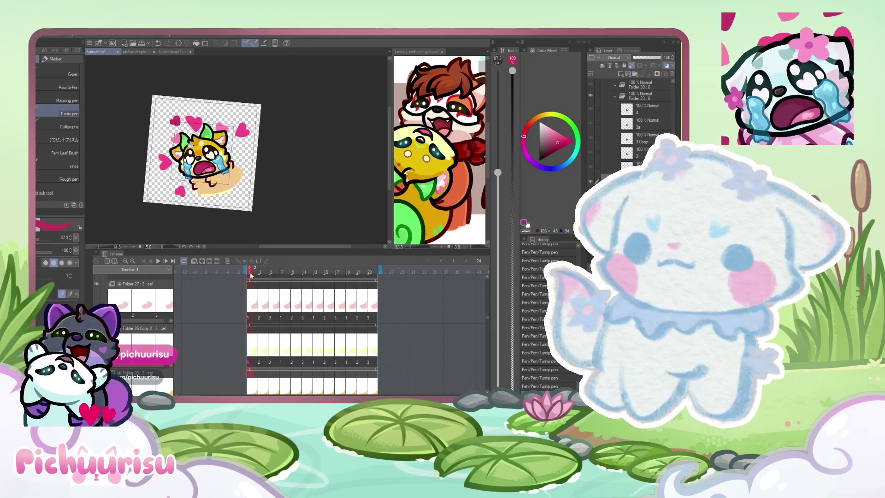
pyautogui.scroll(3, 189, 174)
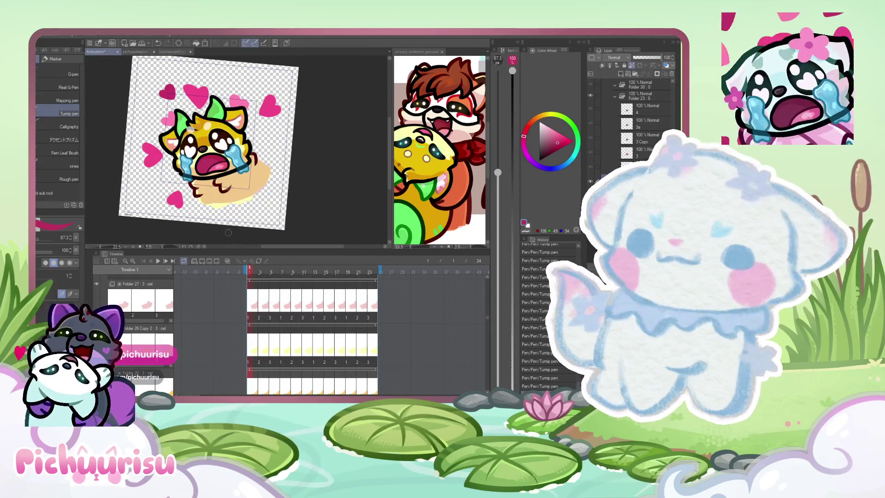
pyautogui.click(420, 147)
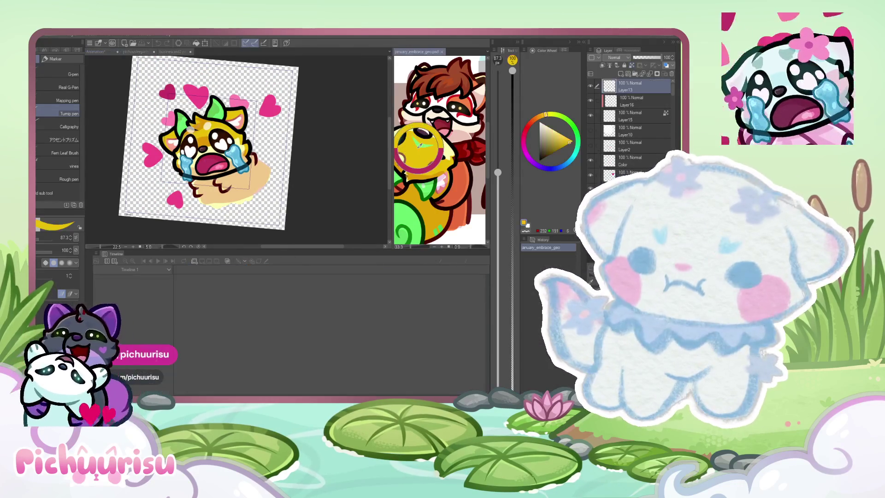
pyautogui.click(331, 187)
pyautogui.scroll(3, 219, 131)
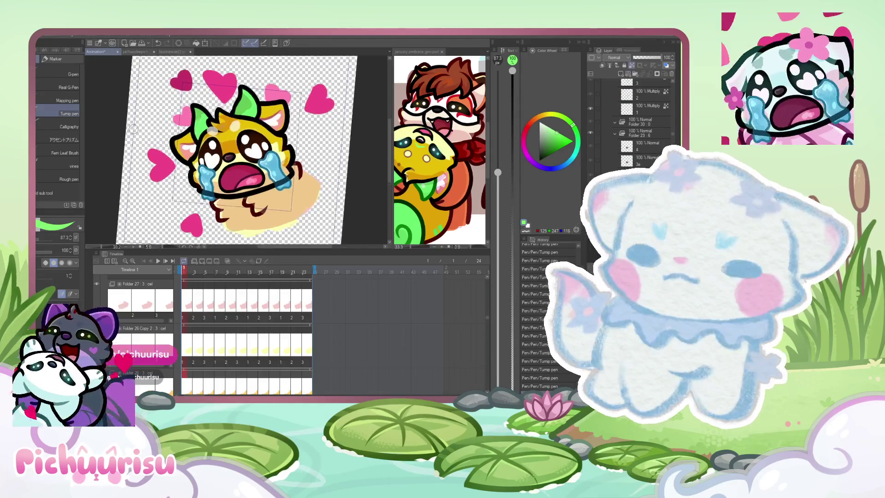
pyautogui.scroll(1, 246, 144)
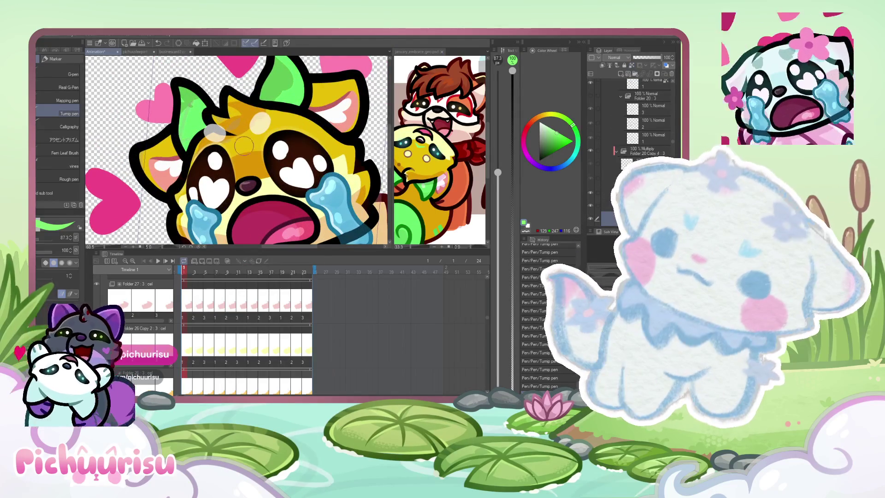
pyautogui.scroll(2, 244, 144)
pyautogui.scroll(1, 243, 149)
pyautogui.scroll(1, 238, 156)
pyautogui.scroll(1, 232, 162)
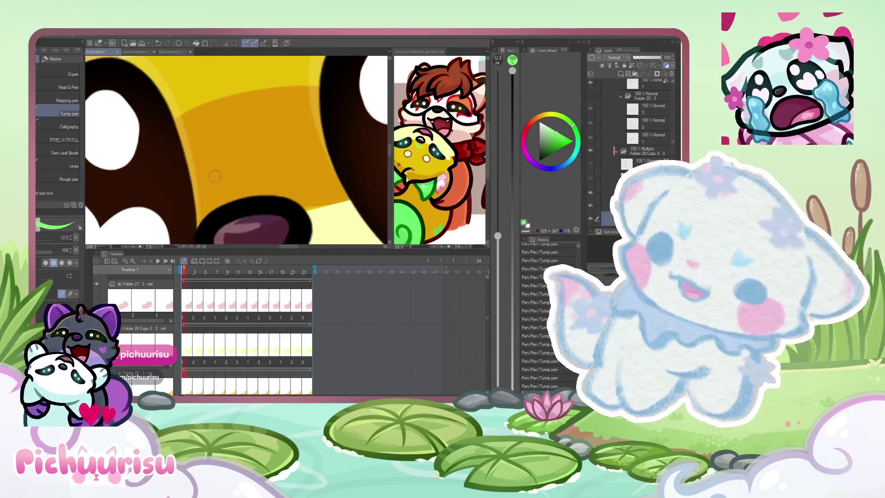
pyautogui.scroll(1, 218, 176)
pyautogui.scroll(-1, 203, 190)
# Step: Draw two green strokes on the face between the eye and the nose
pyautogui.moveTo(198, 199); pyautogui.dragTo(332, 167)
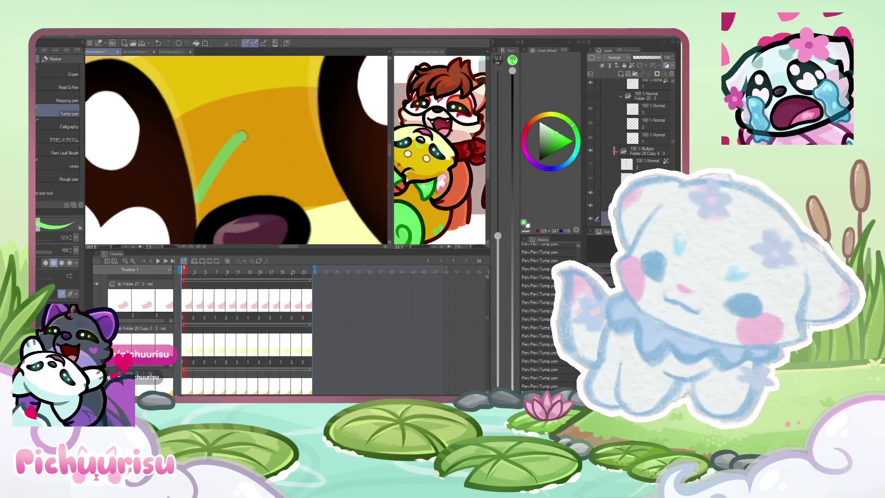
pyautogui.moveTo(196, 205)
pyautogui.mouseDown()
pyautogui.moveTo(242, 159)
pyautogui.moveTo(320, 167)
pyautogui.mouseUp()
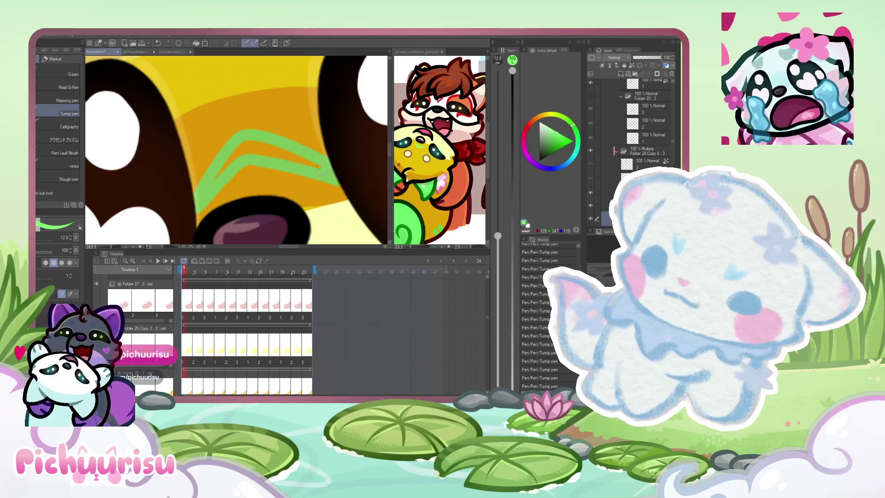
pyautogui.scroll(-2, 205, 197)
pyautogui.scroll(1, 234, 149)
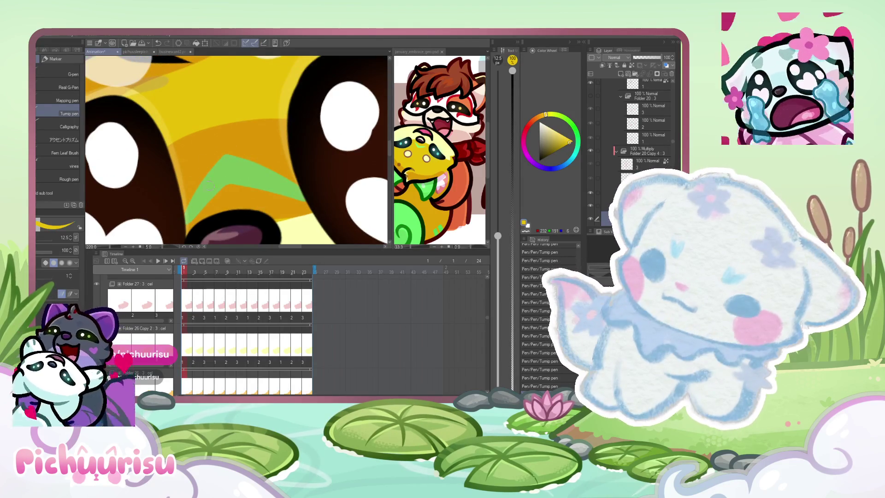
pyautogui.scroll(1, 208, 185)
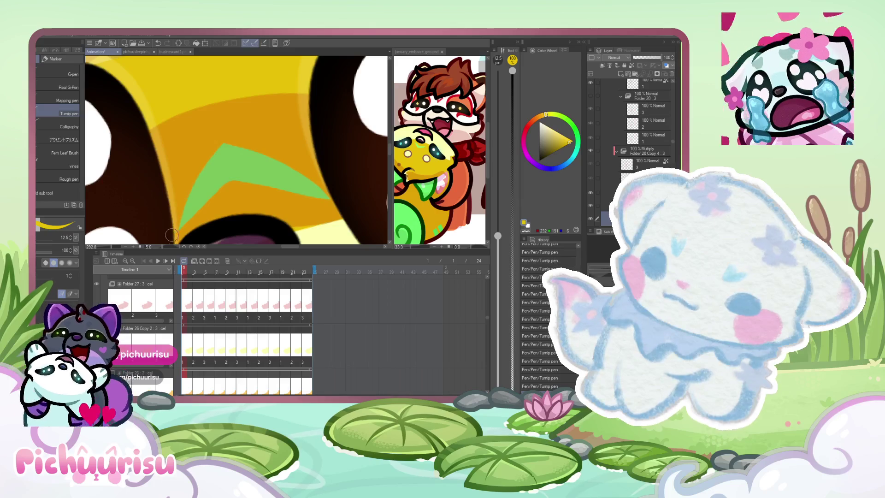
pyautogui.scroll(-2, 171, 235)
pyautogui.scroll(-2, 171, 235)
pyautogui.scroll(-1, 182, 131)
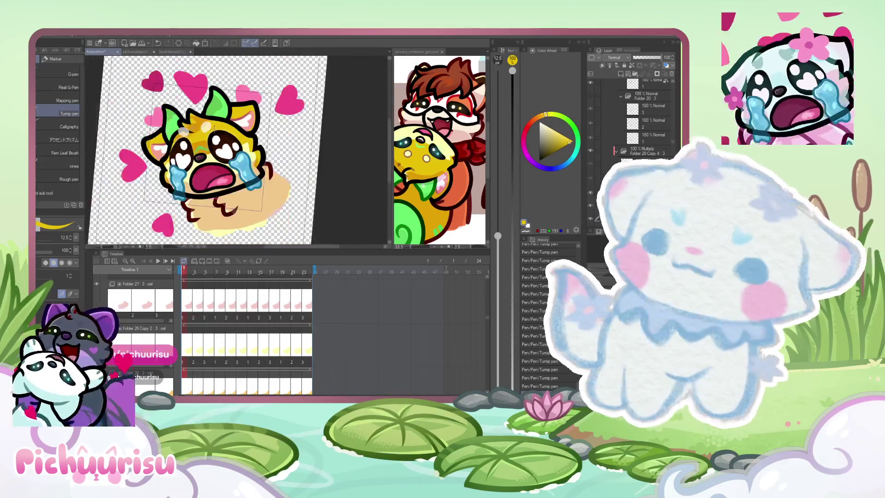
pyautogui.scroll(-1, 182, 131)
pyautogui.scroll(-3, 261, 348)
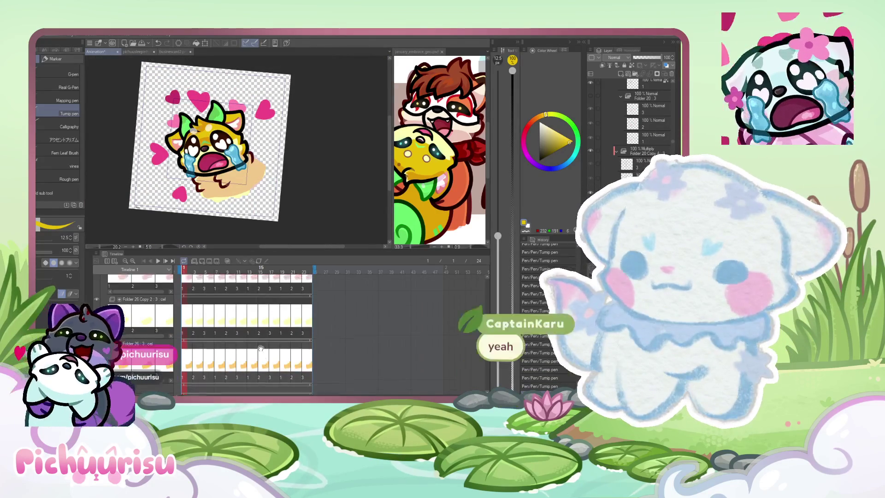
pyautogui.scroll(2, 261, 347)
pyautogui.scroll(1, 279, 295)
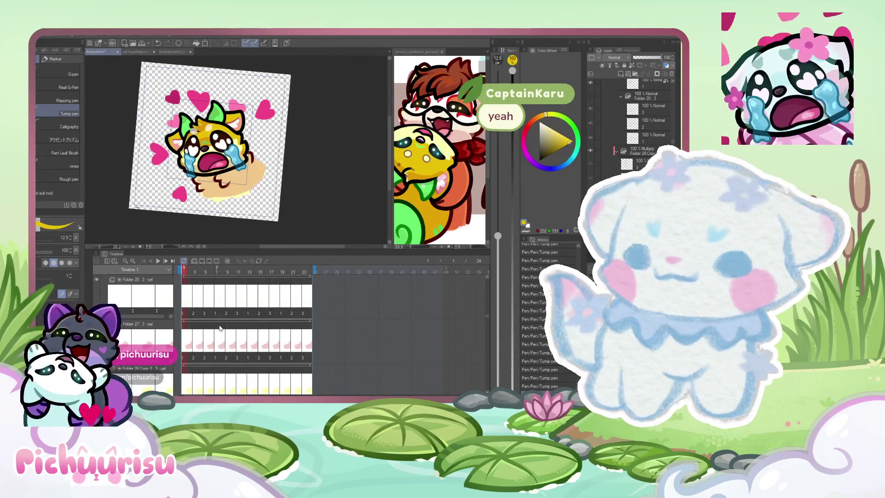
pyautogui.scroll(1, 220, 329)
pyautogui.scroll(1, 187, 371)
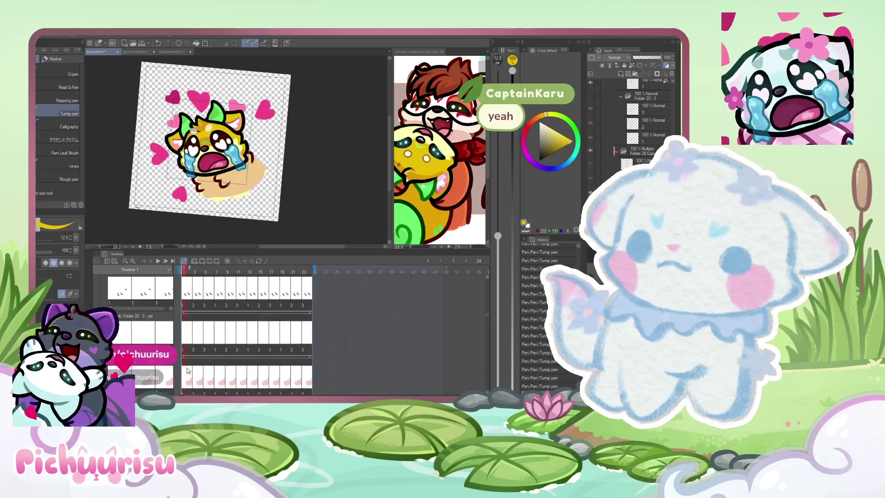
pyautogui.scroll(1, 188, 372)
pyautogui.scroll(1, 183, 374)
pyautogui.scroll(1, 178, 378)
pyautogui.scroll(-2, 177, 378)
pyautogui.scroll(-2, 178, 377)
pyautogui.scroll(-2, 177, 378)
pyautogui.scroll(-2, 177, 377)
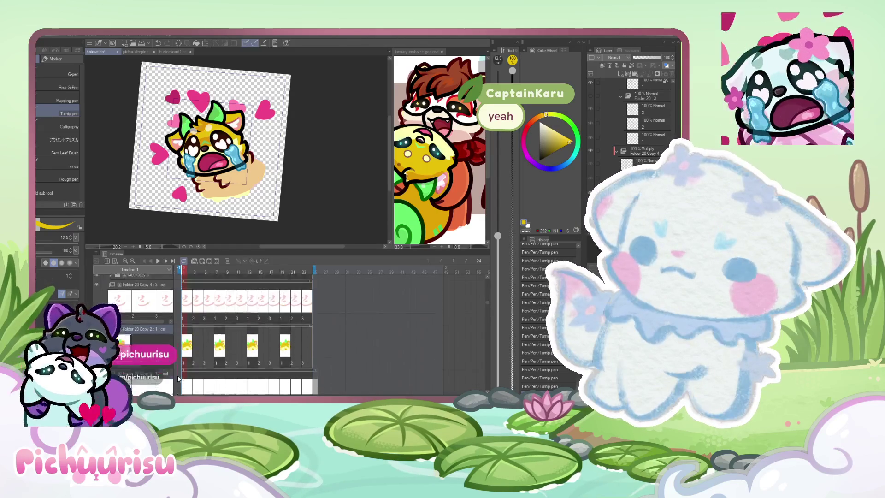
pyautogui.scroll(2, 178, 379)
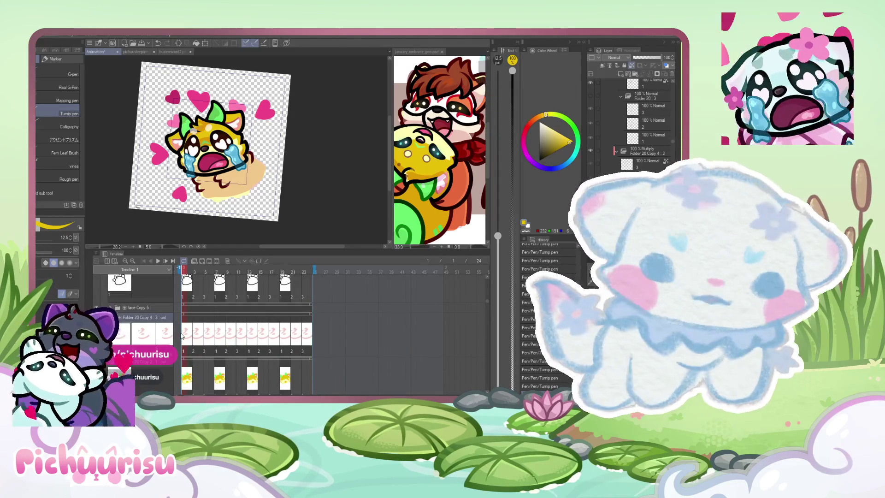
# Step: Clear frame 3's cel drawings, delete the unneeded layer, and return to frame 1
pyautogui.click(206, 335)
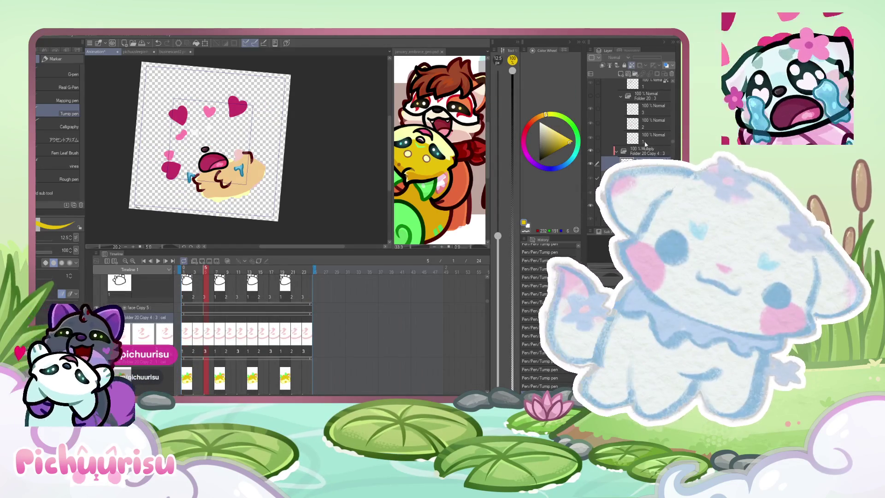
pyautogui.press('Delete')
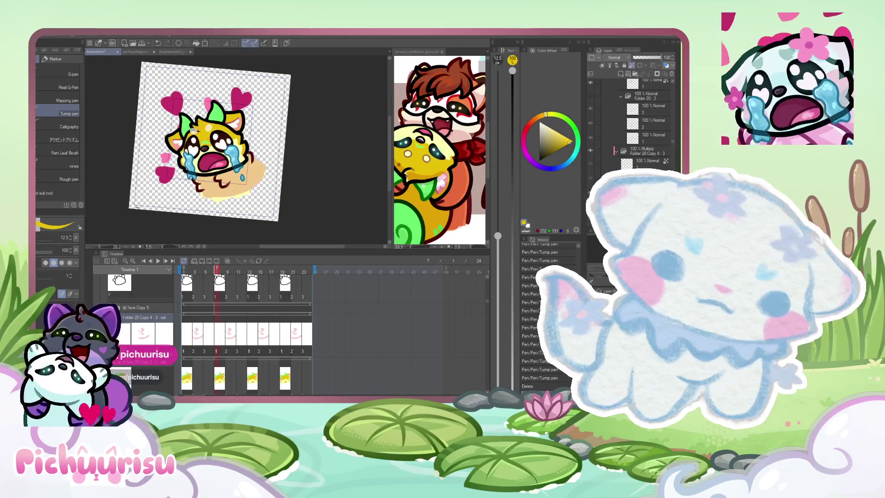
pyautogui.press('Delete')
pyautogui.press('Delete')
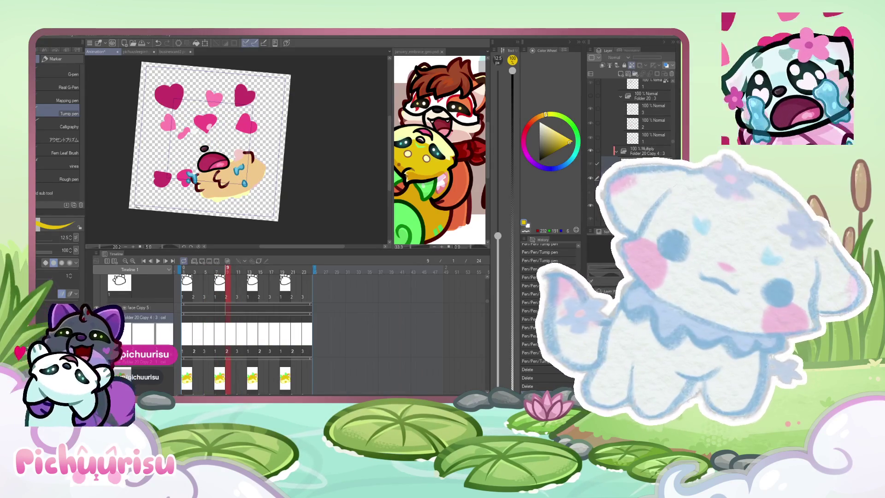
pyautogui.press('Delete')
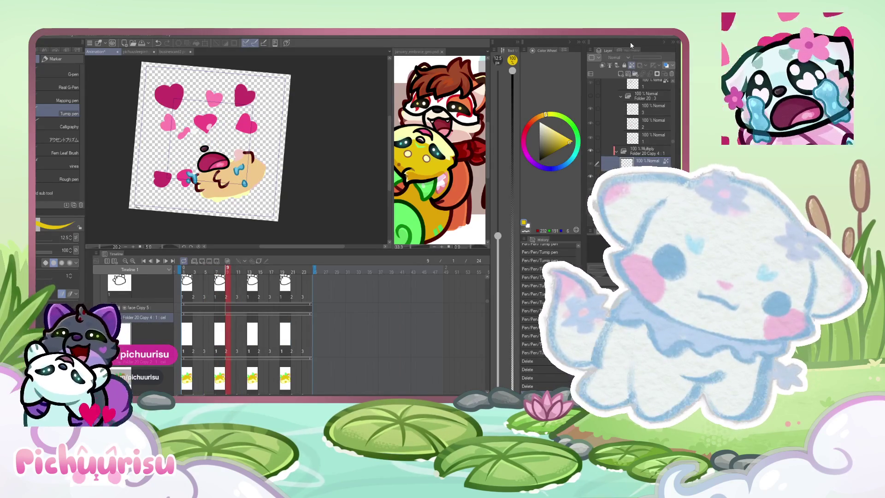
pyautogui.click(632, 67)
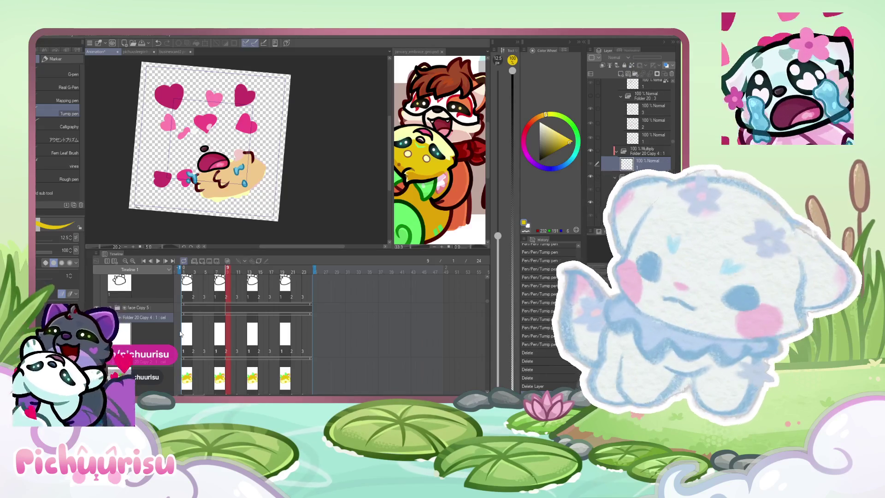
pyautogui.click(186, 330)
# Step: Sample the bright pink from the reference illustration as the drawing colour
pyautogui.keyDown('alt'); pyautogui.click(418, 194); pyautogui.keyUp('alt')
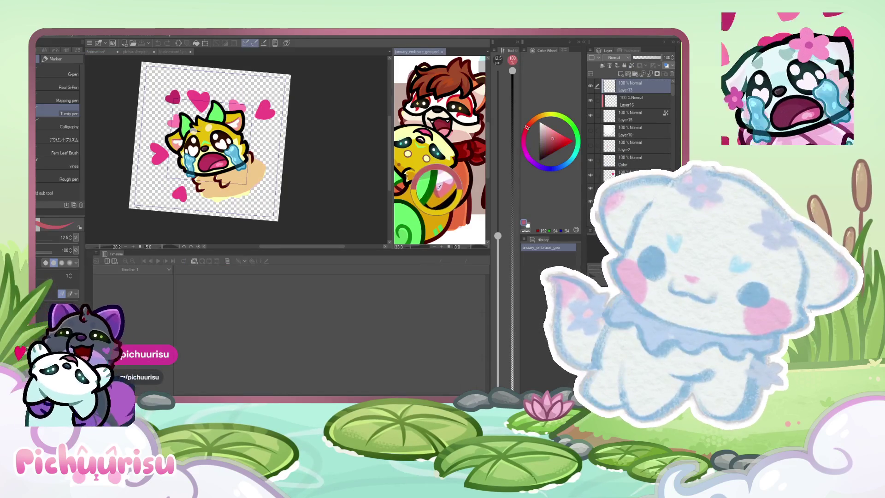
pyautogui.keyDown('alt'); pyautogui.click(424, 188); pyautogui.keyUp('alt')
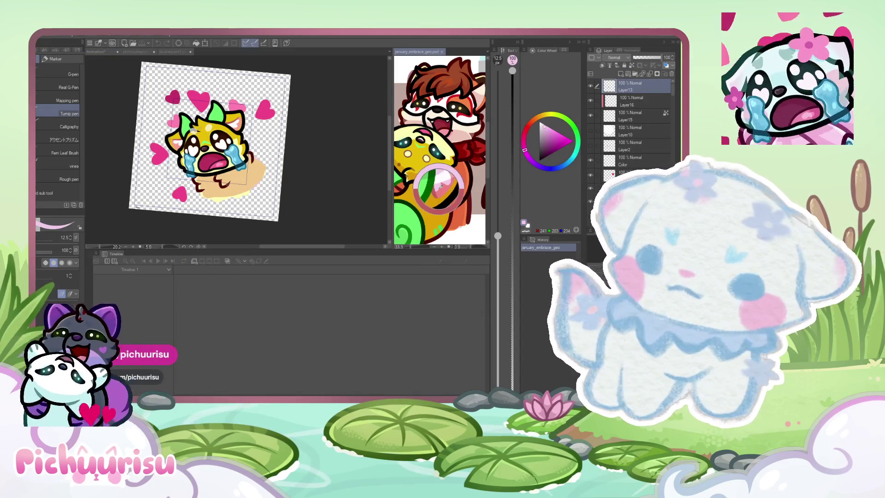
pyautogui.scroll(2, 180, 151)
pyautogui.scroll(2, 201, 120)
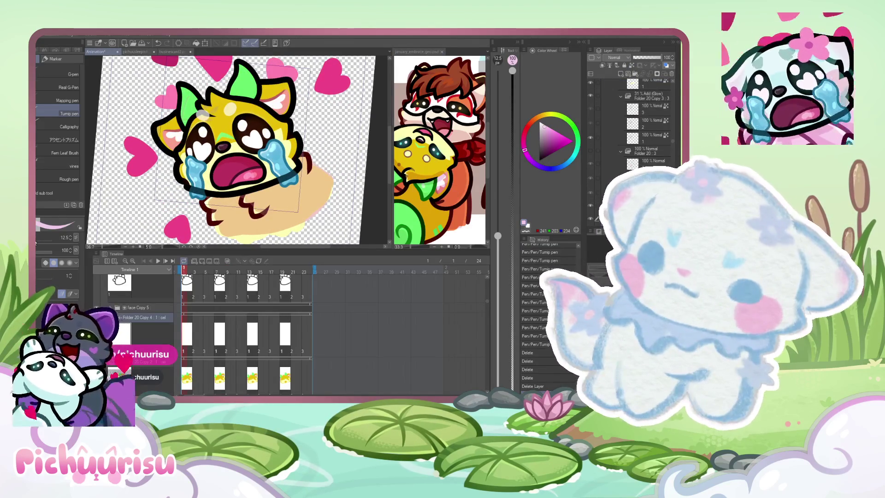
pyautogui.scroll(2, 237, 149)
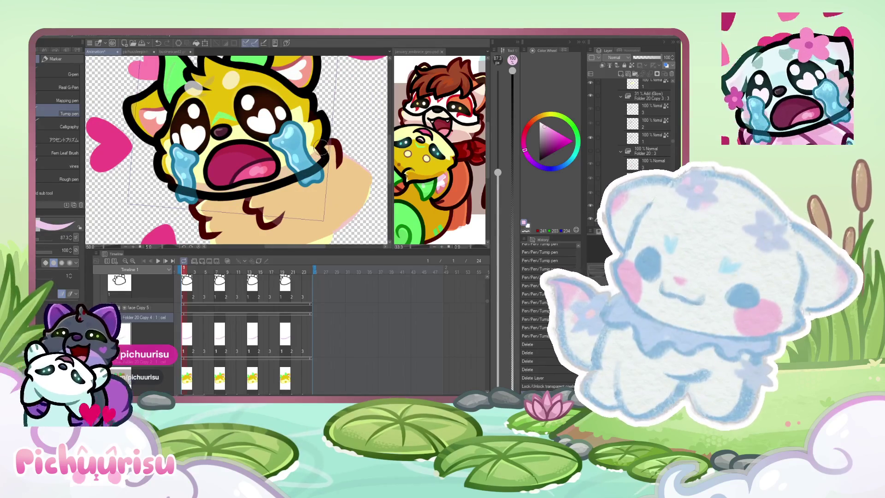
pyautogui.scroll(-2, 166, 189)
pyautogui.scroll(2, 194, 169)
pyautogui.scroll(2, 214, 155)
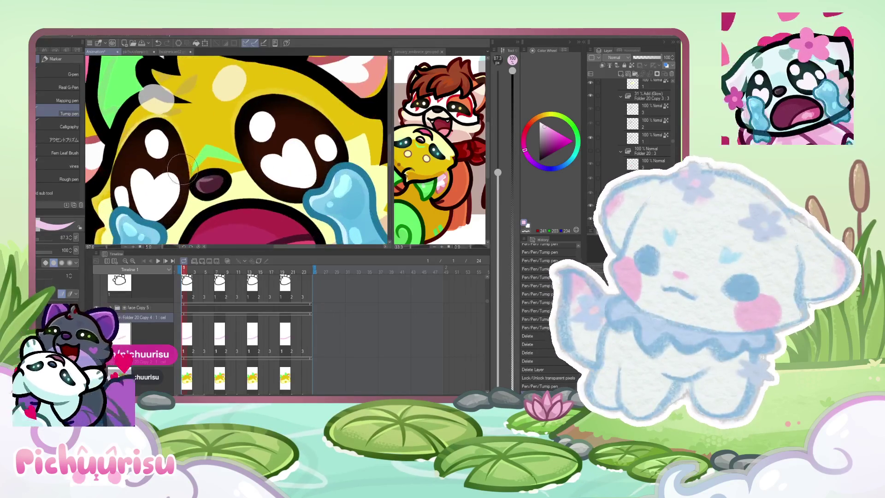
pyautogui.scroll(1, 232, 146)
pyautogui.scroll(-3, 232, 147)
pyautogui.scroll(1, 148, 162)
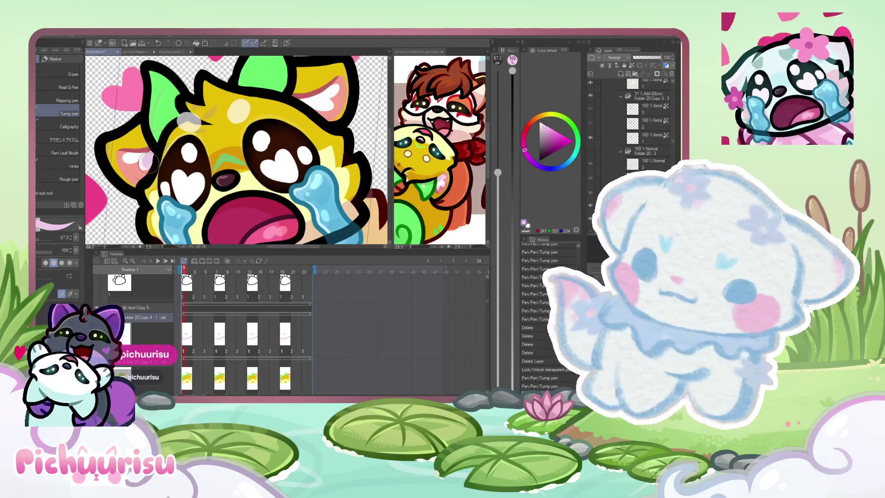
pyautogui.scroll(-2, 133, 186)
pyautogui.scroll(2, 174, 173)
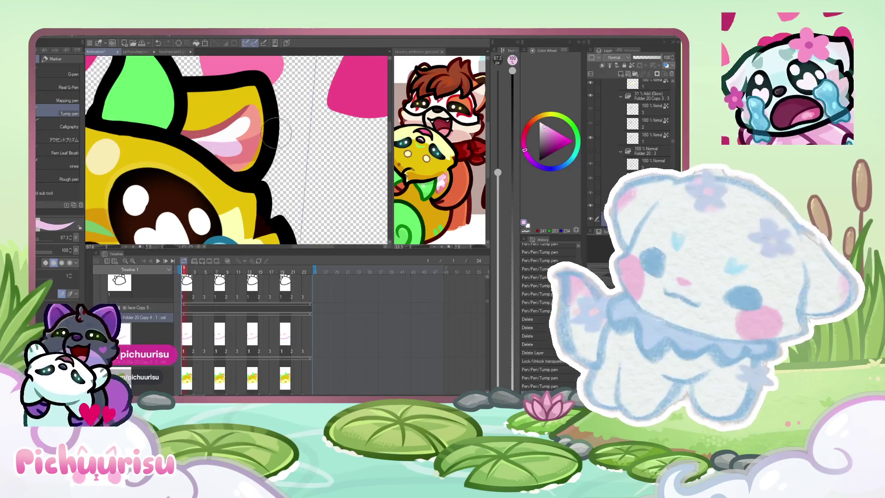
pyautogui.scroll(-1, 237, 162)
pyautogui.scroll(1, 235, 158)
pyautogui.scroll(1, 194, 152)
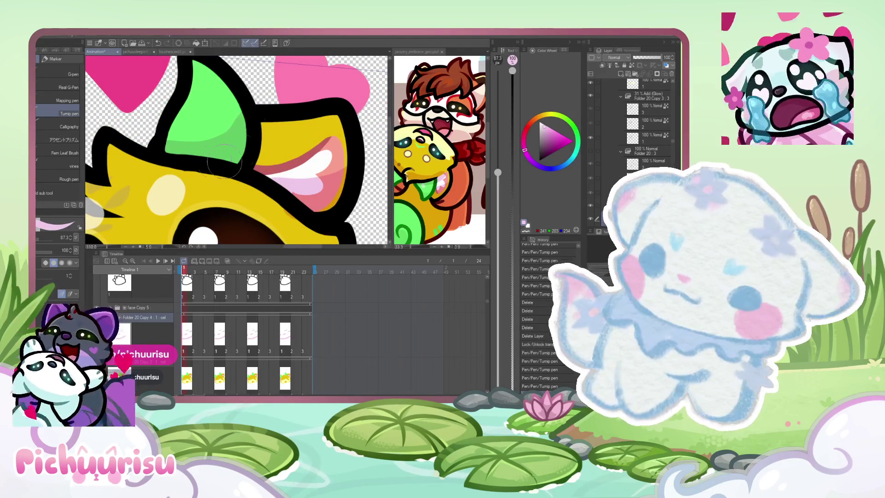
pyautogui.scroll(-2, 177, 148)
pyautogui.scroll(1, 166, 159)
pyautogui.scroll(1, 162, 166)
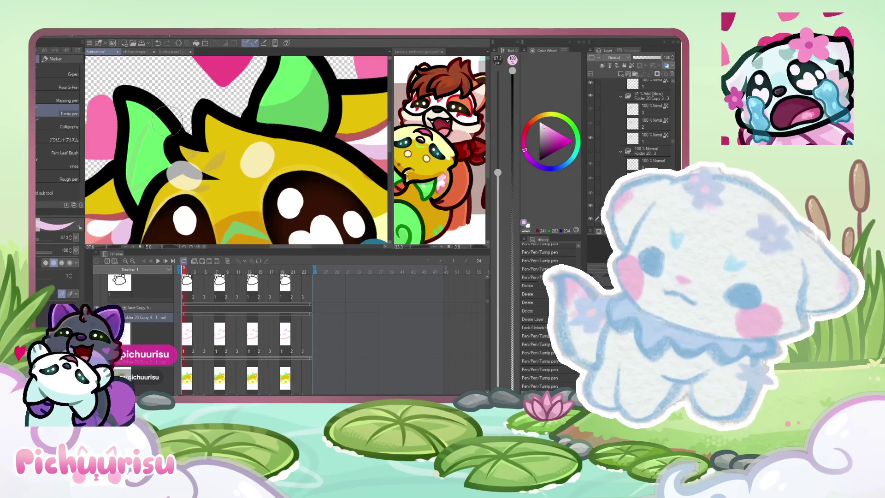
pyautogui.scroll(-2, 158, 166)
pyautogui.scroll(1, 165, 155)
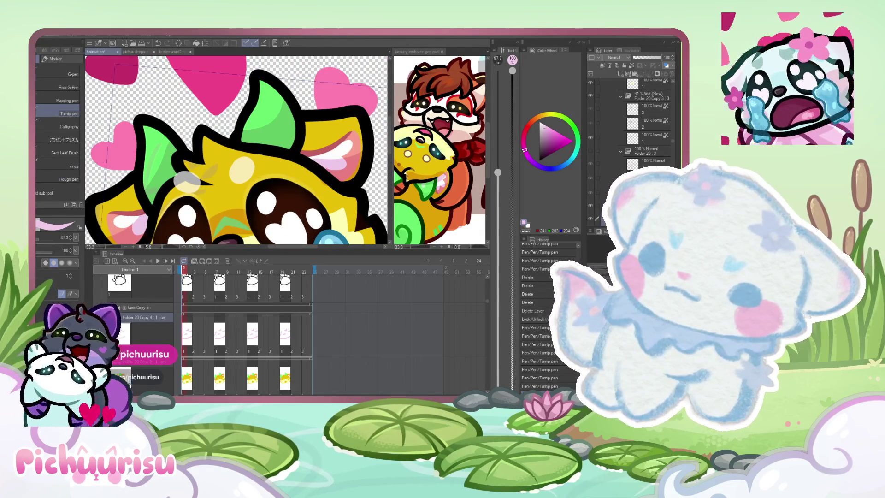
# Step: Switch to the Eraser for cleanup around the green ear
pyautogui.press('e')
pyautogui.scroll(1, 168, 147)
pyautogui.scroll(1, 168, 148)
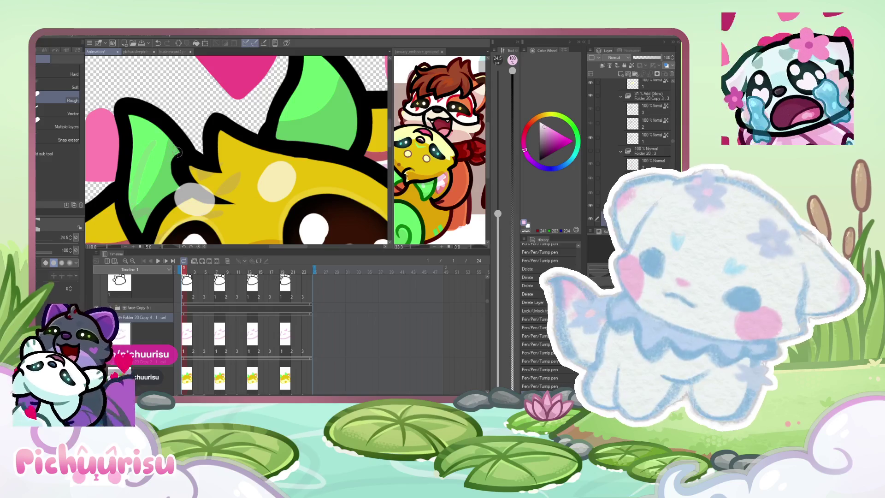
pyautogui.scroll(-2, 177, 153)
pyautogui.scroll(2, 261, 90)
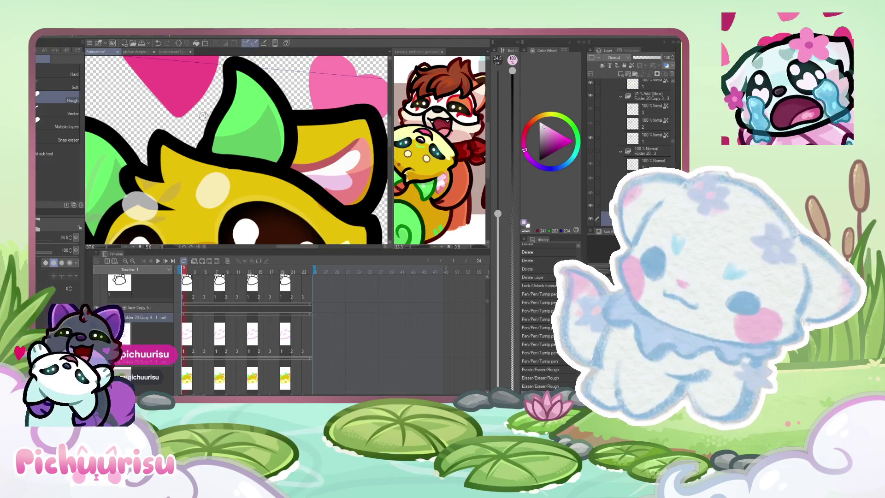
pyautogui.scroll(-1, 140, 204)
pyautogui.scroll(-1, 140, 205)
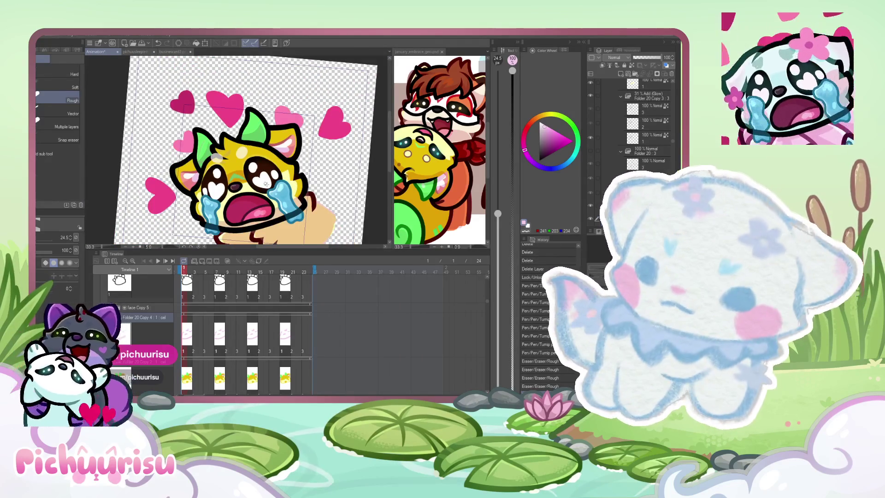
pyautogui.scroll(1, 159, 131)
pyautogui.scroll(1, 295, 191)
pyautogui.scroll(-2, 291, 197)
pyautogui.scroll(2, 283, 204)
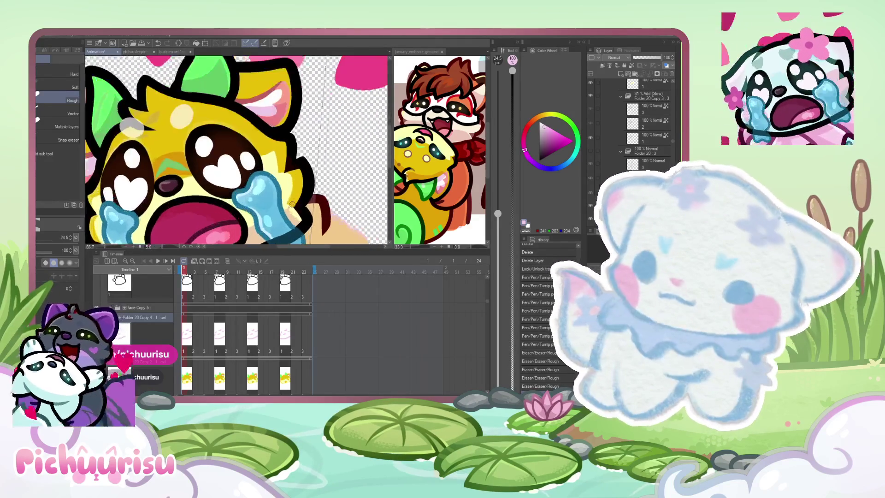
pyautogui.scroll(1, 281, 208)
pyautogui.scroll(-2, 285, 194)
pyautogui.scroll(1, 228, 166)
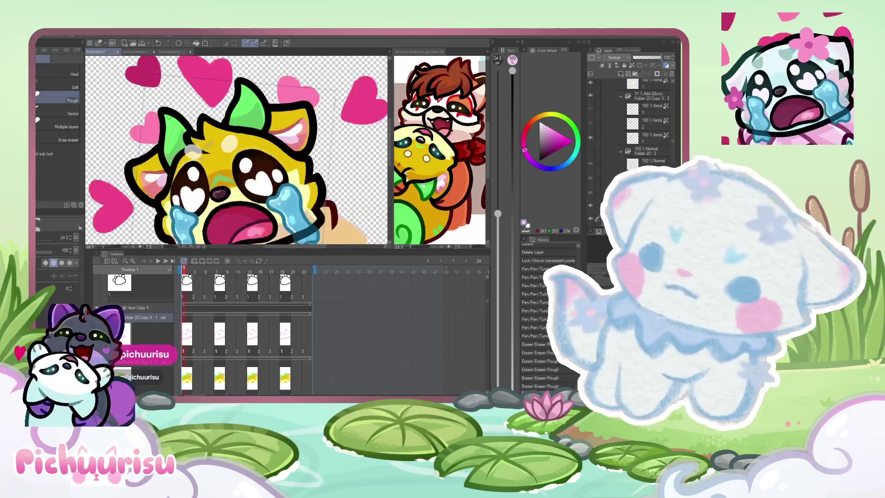
pyautogui.scroll(1, 193, 146)
pyautogui.scroll(1, 177, 135)
pyautogui.scroll(-1, 177, 135)
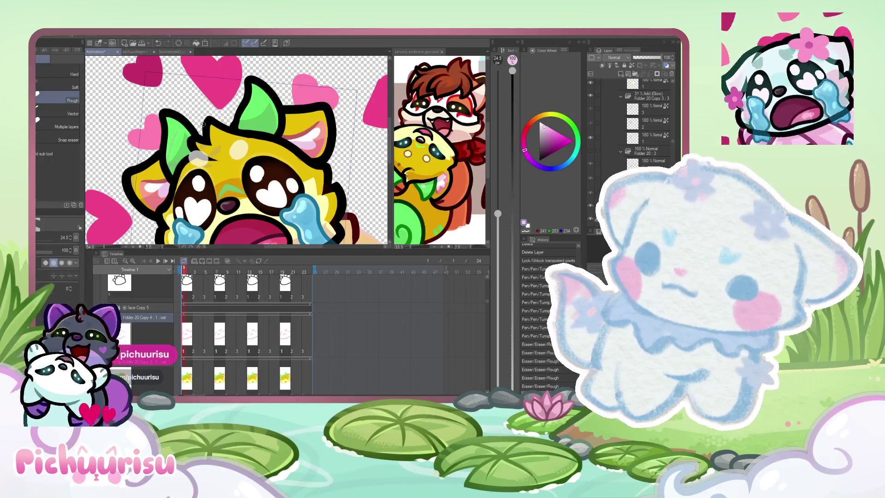
pyautogui.scroll(1, 222, 123)
pyautogui.scroll(1, 246, 122)
pyautogui.scroll(1, 277, 163)
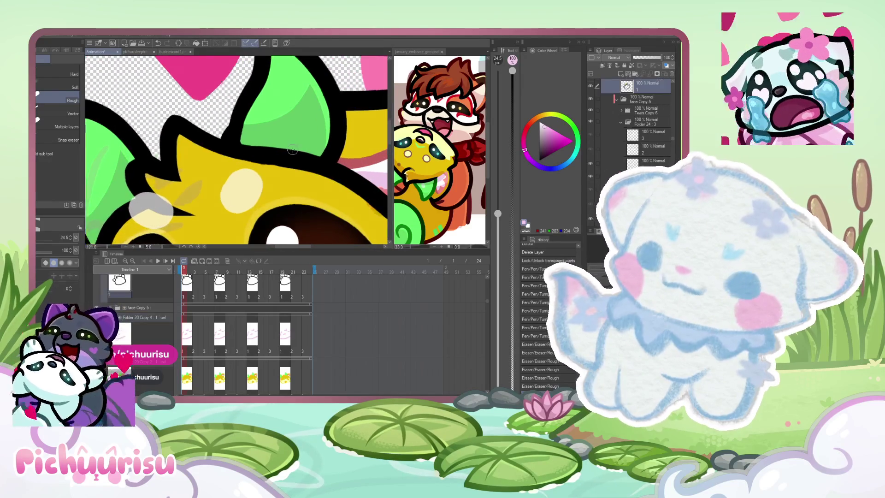
pyautogui.scroll(1, 264, 166)
pyautogui.press('b')
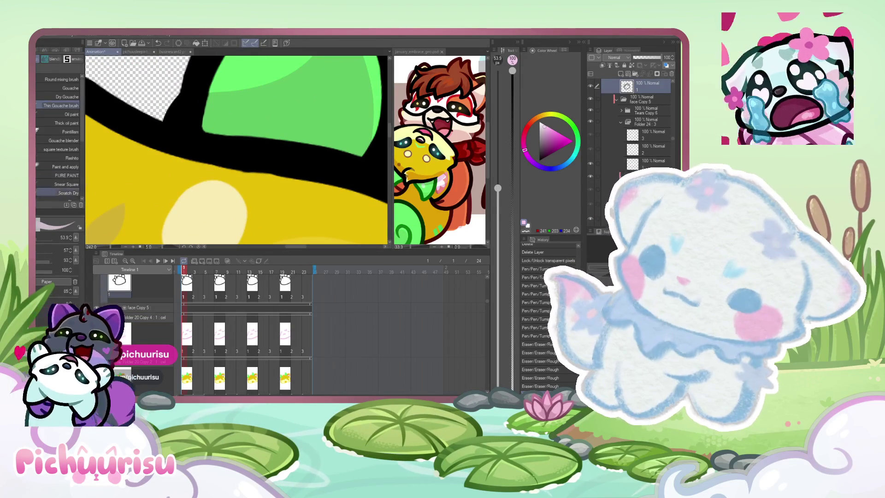
pyautogui.press('e')
pyautogui.scroll(1, 221, 177)
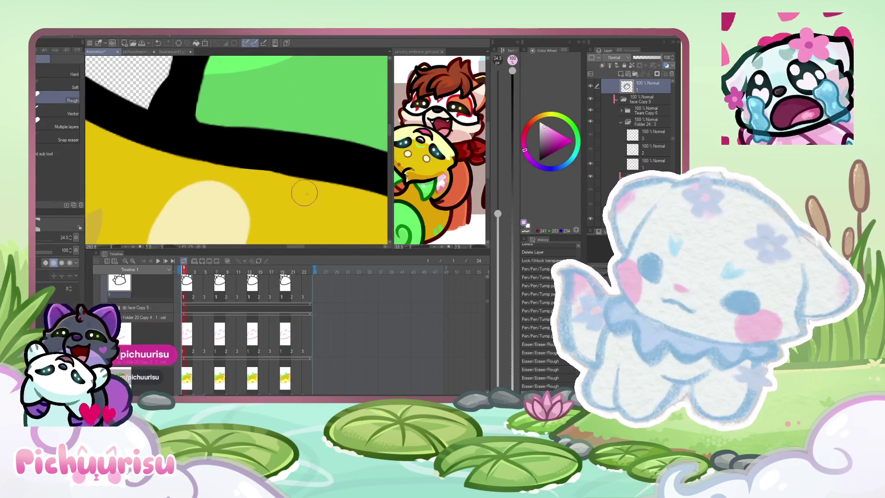
pyautogui.scroll(2, 169, 166)
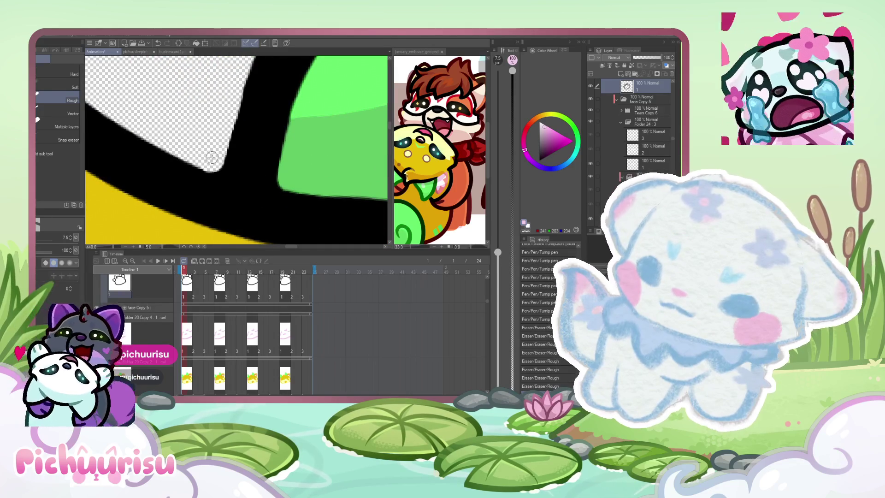
pyautogui.scroll(-2, 231, 109)
pyautogui.scroll(-2, 231, 109)
pyautogui.scroll(-2, 231, 110)
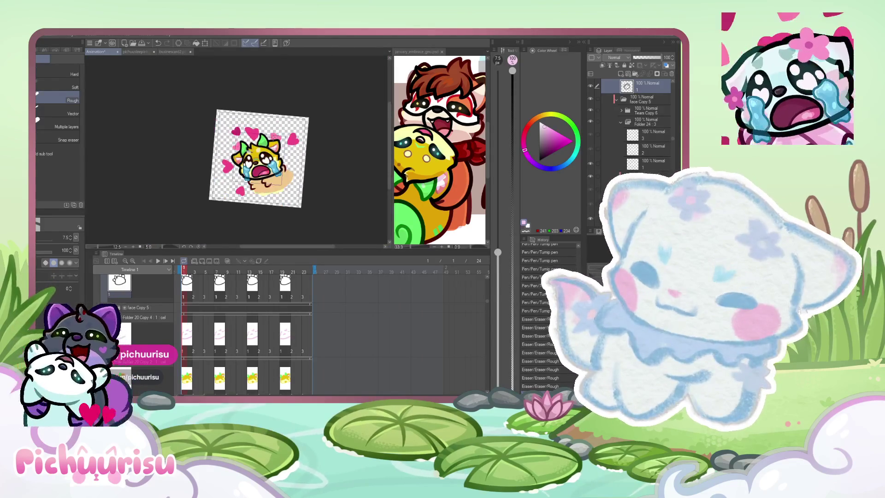
pyautogui.scroll(2, 254, 152)
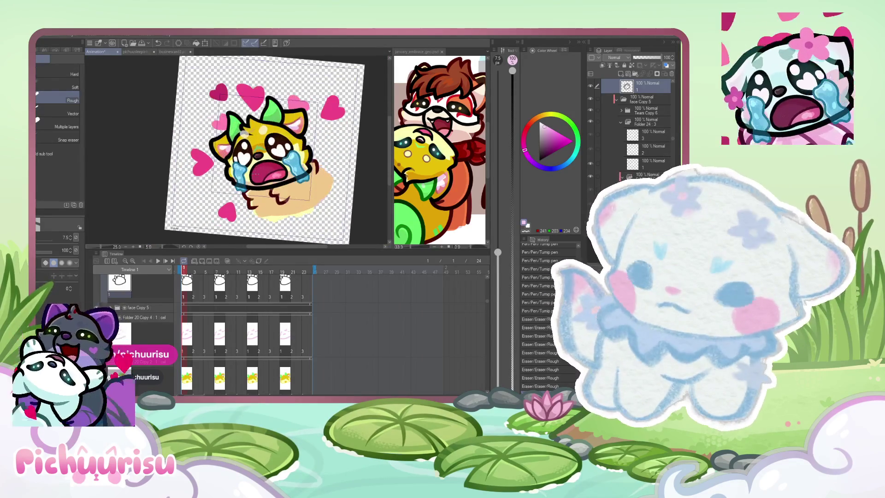
pyautogui.scroll(2, 307, 154)
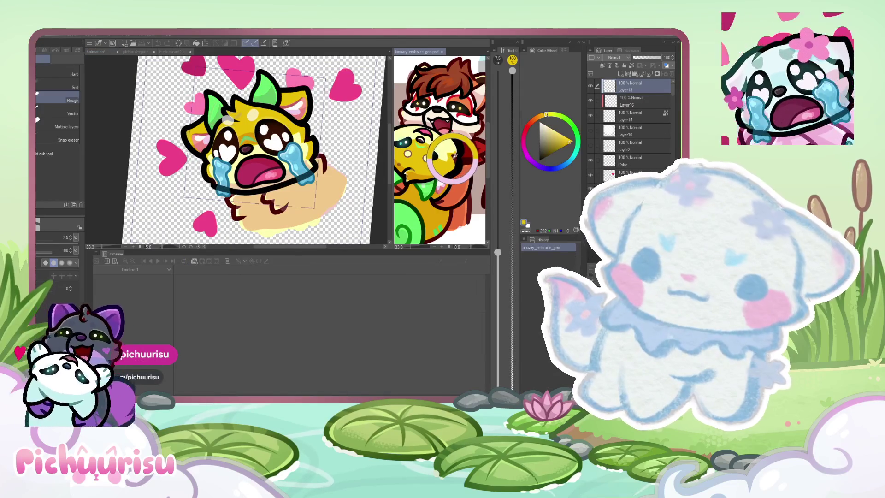
pyautogui.scroll(2, 304, 152)
pyautogui.scroll(2, 304, 152)
pyautogui.scroll(2, 322, 136)
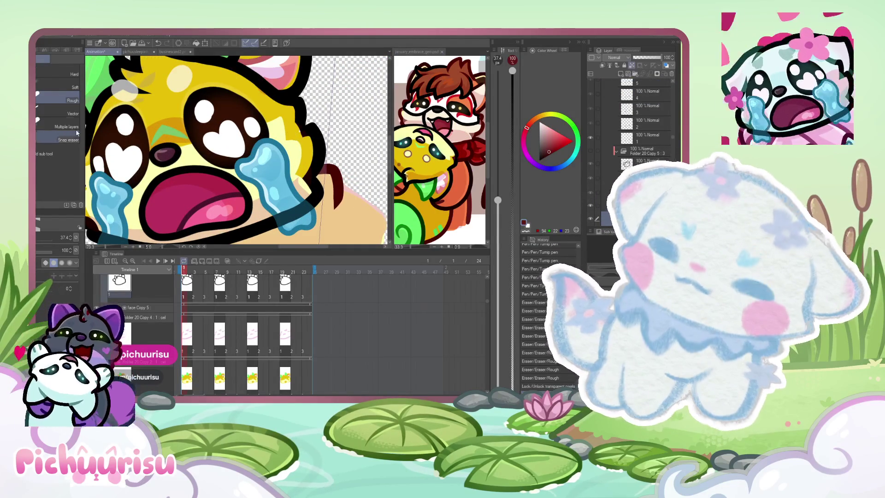
# Step: With the pen and sampled yellow fur colour, paint over the ear-to-head outline
pyautogui.press('p')
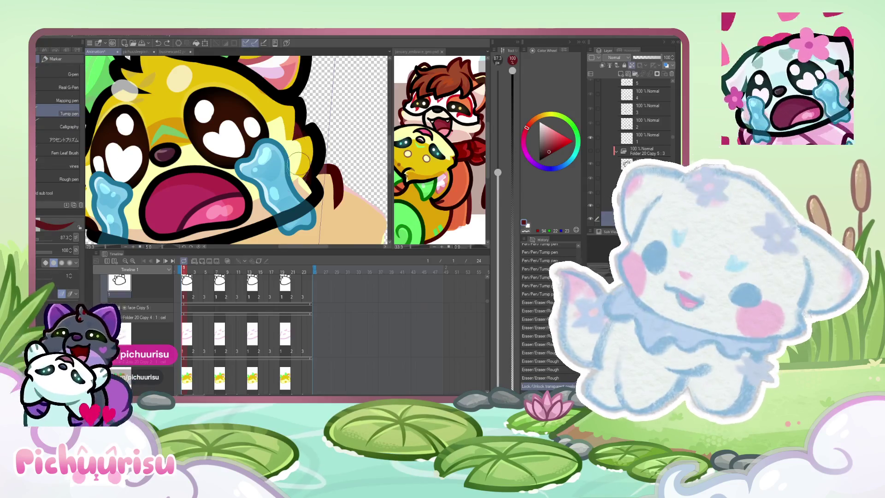
pyautogui.scroll(-2, 282, 144)
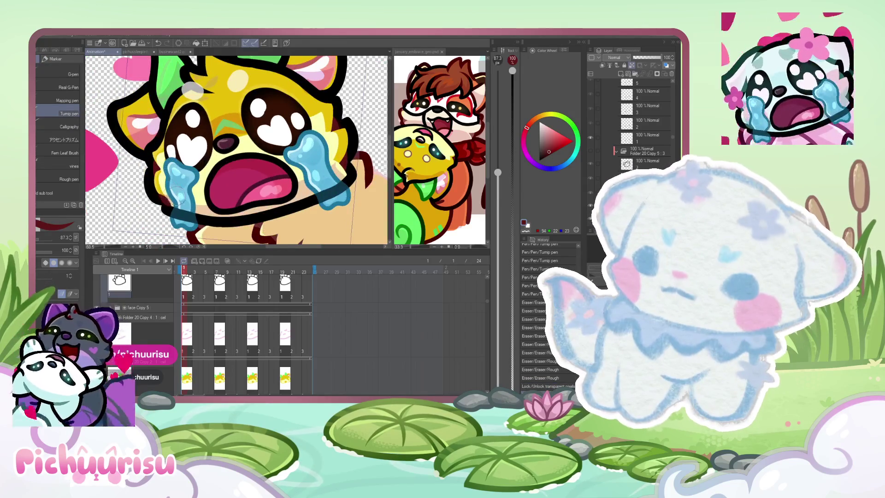
pyautogui.scroll(-1, 177, 193)
pyautogui.scroll(4, 178, 136)
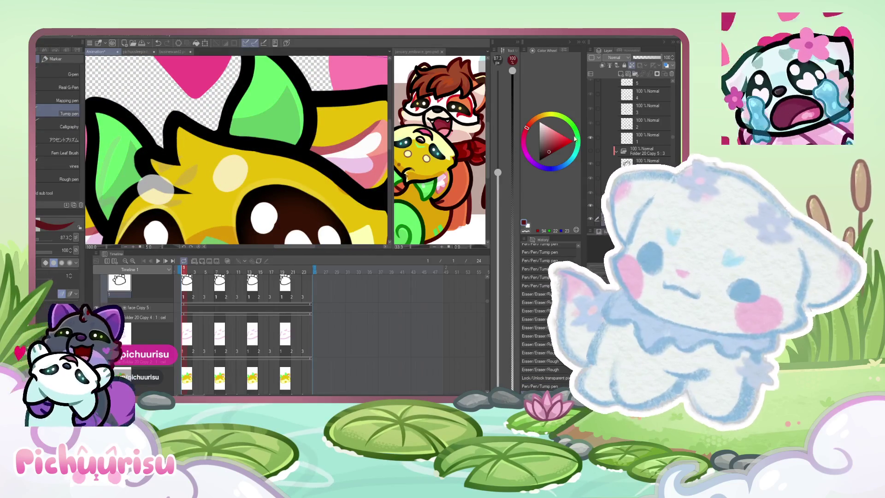
pyautogui.keyDown('alt'); pyautogui.click(192, 161); pyautogui.keyUp('alt')
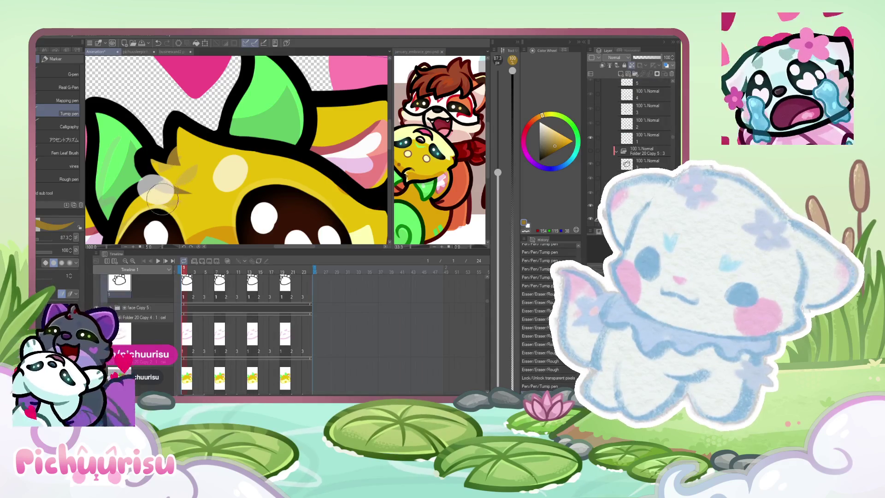
pyautogui.scroll(-3, 222, 184)
pyautogui.scroll(-1, 221, 184)
pyautogui.scroll(2, 270, 157)
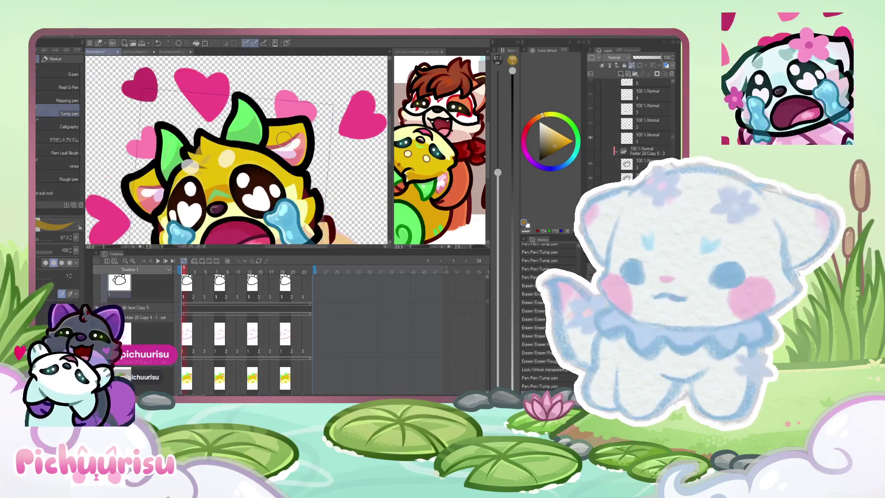
pyautogui.scroll(2, 269, 157)
pyautogui.moveTo(270, 157); pyautogui.dragTo(216, 178)
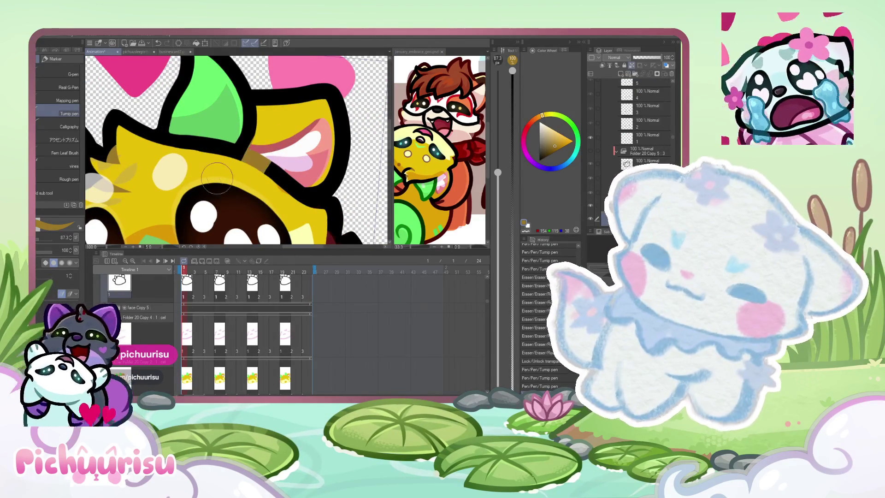
pyautogui.hotkey('ctrl', 'z')
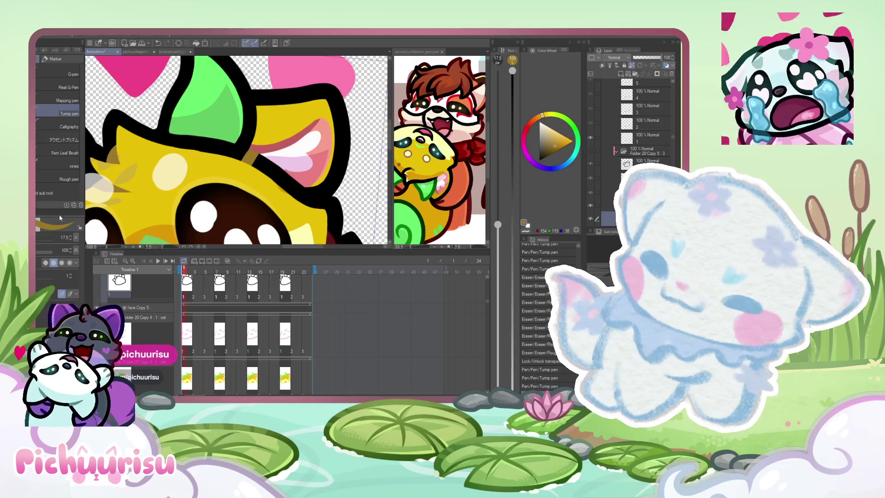
pyautogui.moveTo(314, 182); pyautogui.dragTo(256, 162)
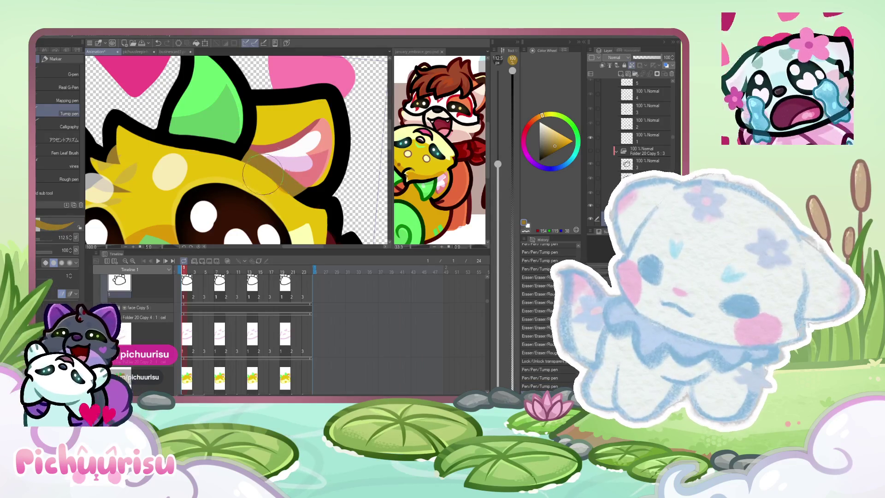
# Step: Shrink the brush to a fine size, pick black, and fit the whole drawing in view
pyautogui.moveTo(498, 164); pyautogui.dragTo(498, 260)
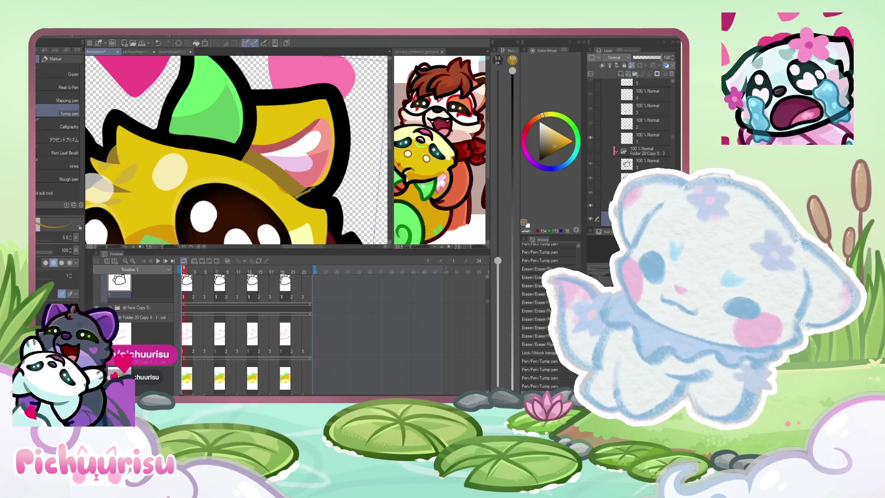
pyautogui.keyDown('alt'); pyautogui.click(320, 187); pyautogui.keyUp('alt')
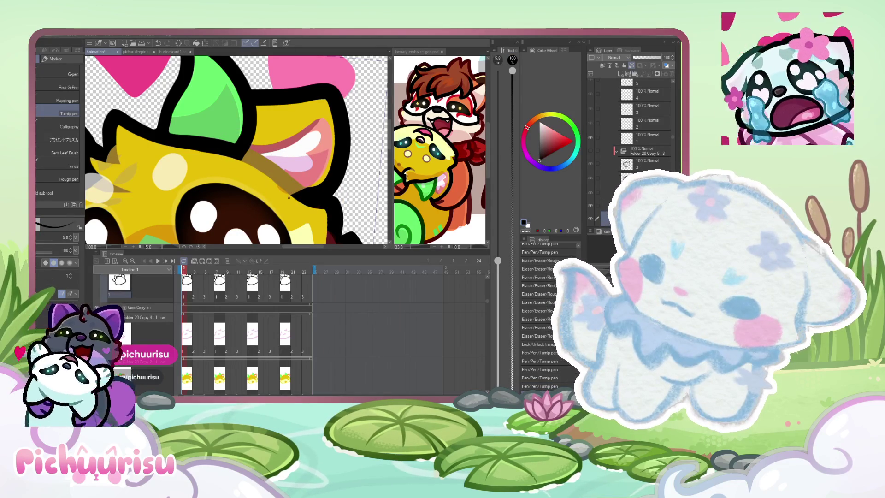
pyautogui.hotkey('ctrl', '0')
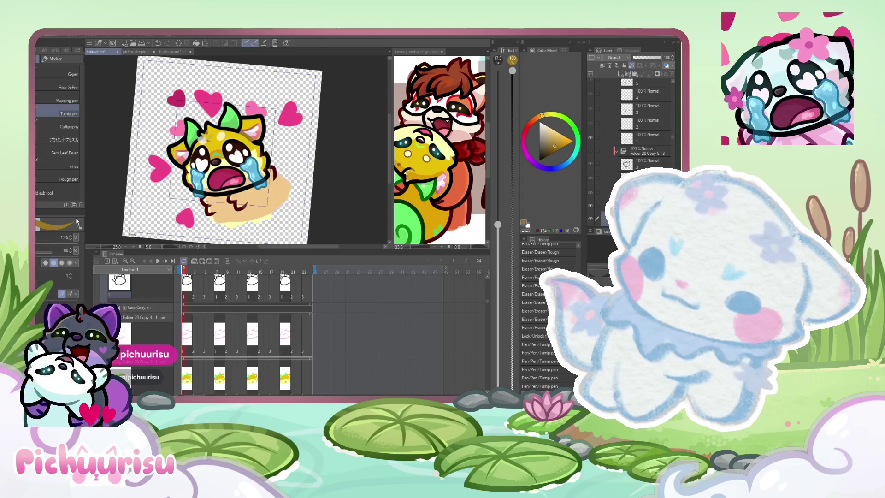
pyautogui.scroll(3, 183, 175)
pyautogui.scroll(3, 183, 175)
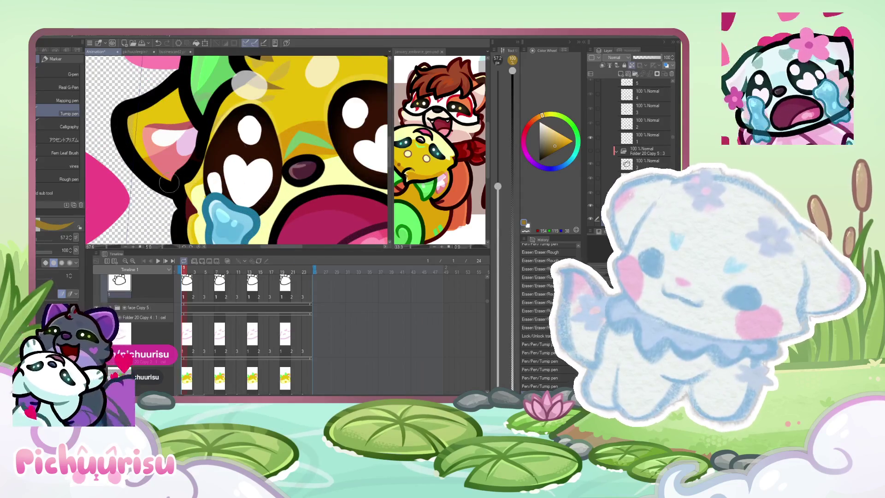
pyautogui.scroll(2, 181, 175)
# Step: Paint dark red shading inside the mouth, then adjust the brush size
pyautogui.keyDown('alt'); pyautogui.click(194, 214); pyautogui.keyUp('alt')
pyautogui.moveTo(194, 214)
pyautogui.mouseDown()
pyautogui.moveTo(181, 173)
pyautogui.moveTo(187, 181)
pyautogui.moveTo(206, 138)
pyautogui.mouseUp()
pyautogui.scroll(-2, 212, 136)
pyautogui.scroll(2, 208, 138)
pyautogui.keyDown('alt'); pyautogui.click(201, 138); pyautogui.keyUp('alt')
pyautogui.scroll(-1, 183, 182)
pyautogui.scroll(3, 182, 181)
pyautogui.moveTo(499, 187); pyautogui.dragTo(498, 263)
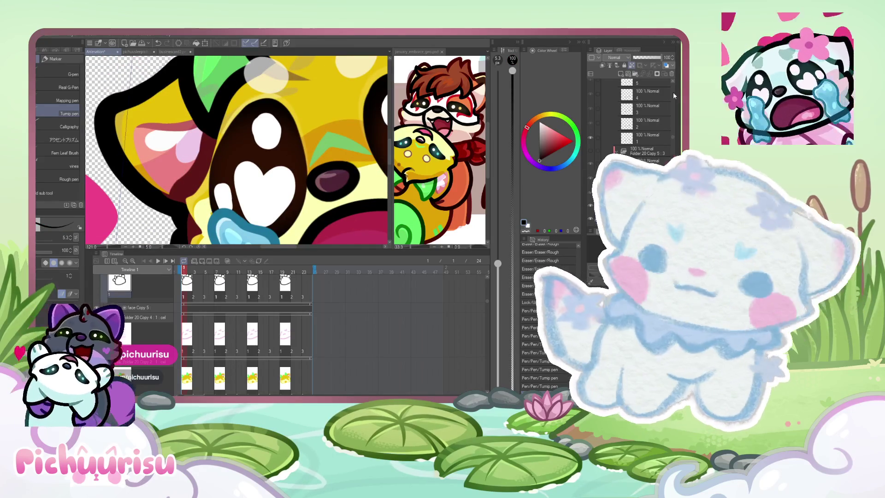
pyautogui.scroll(1, 193, 181)
pyautogui.scroll(1, 193, 181)
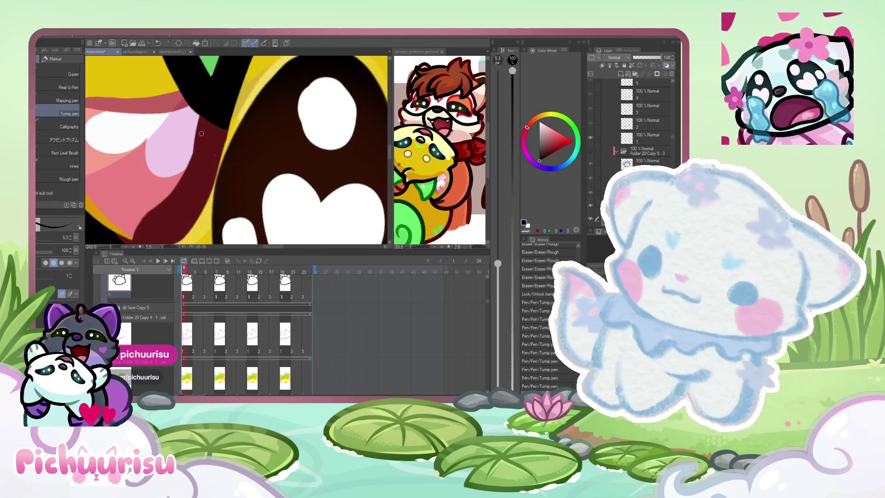
pyautogui.scroll(-2, 194, 181)
pyautogui.scroll(-2, 194, 181)
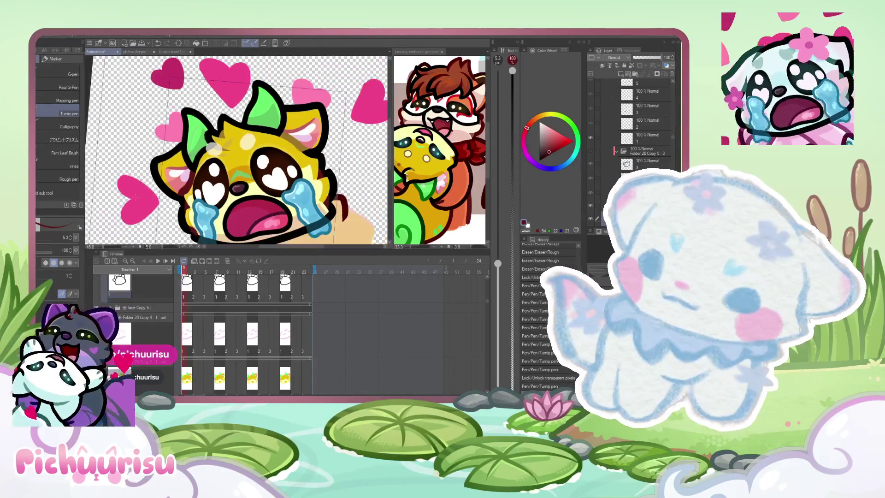
pyautogui.moveTo(498, 263); pyautogui.dragTo(498, 181)
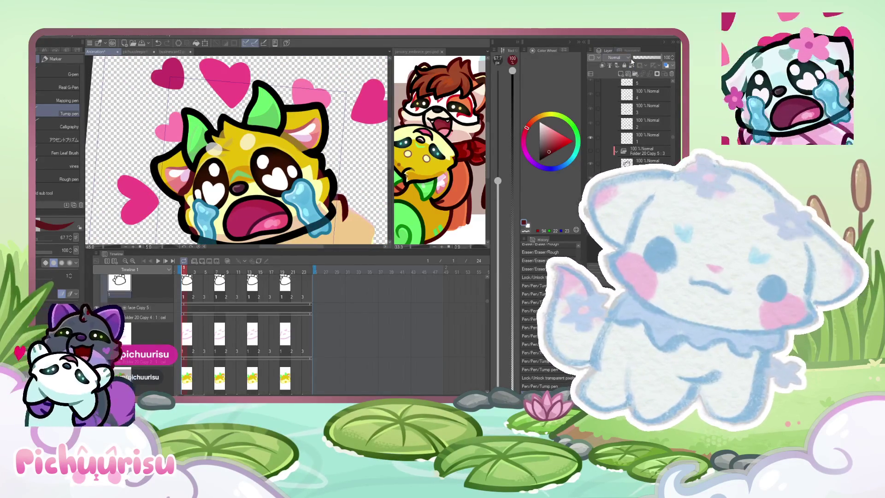
pyautogui.scroll(1, 277, 156)
pyautogui.scroll(2, 276, 155)
pyautogui.scroll(2, 277, 156)
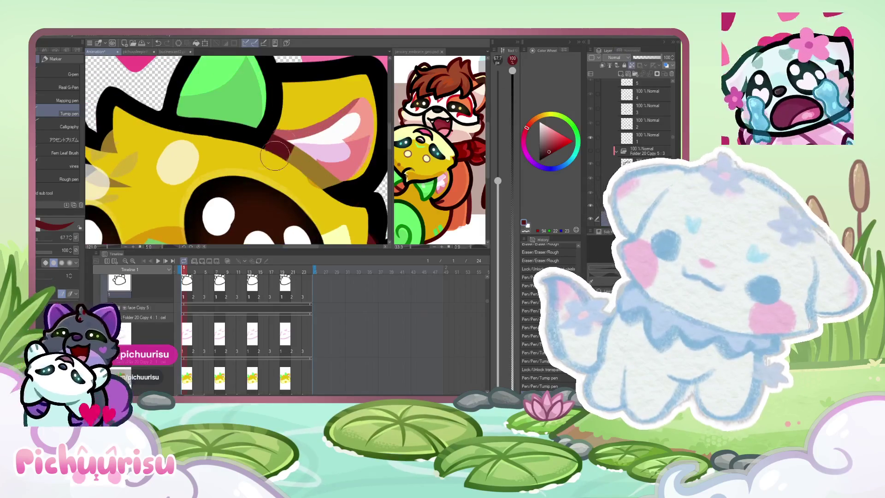
# Step: Add dark shading strokes along the ear and mouth edge, then sample black
pyautogui.moveTo(277, 156); pyautogui.dragTo(359, 182)
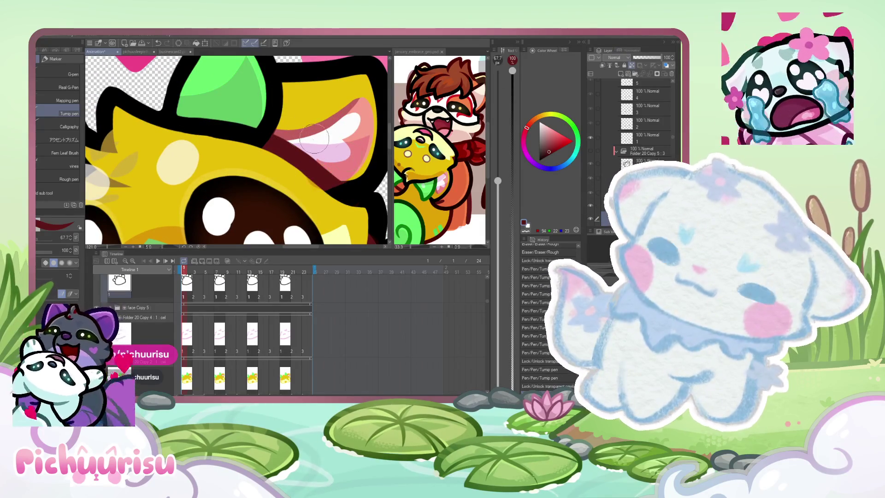
pyautogui.scroll(-3, 233, 144)
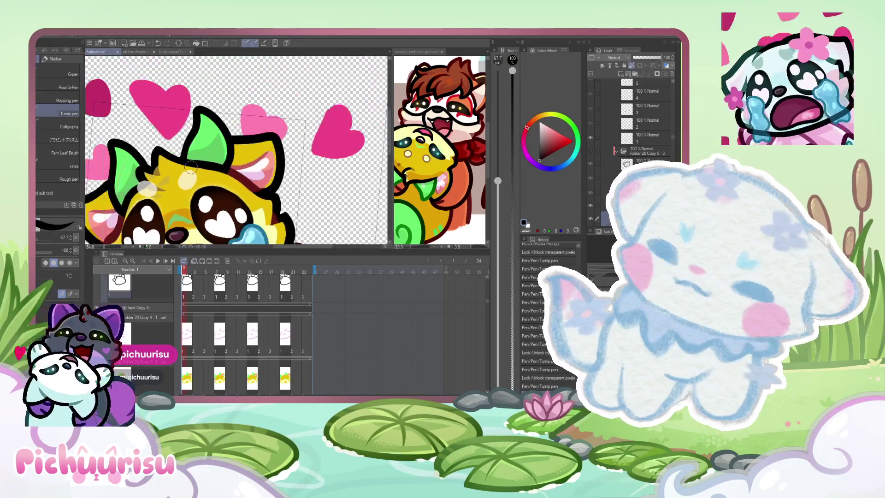
pyautogui.scroll(-2, 233, 144)
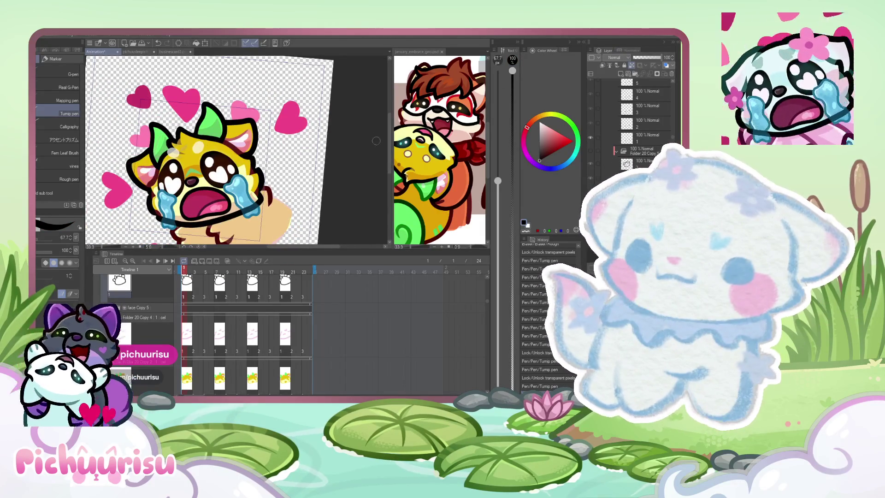
pyautogui.scroll(2, 377, 140)
pyautogui.scroll(1, 132, 116)
pyautogui.scroll(2, 132, 116)
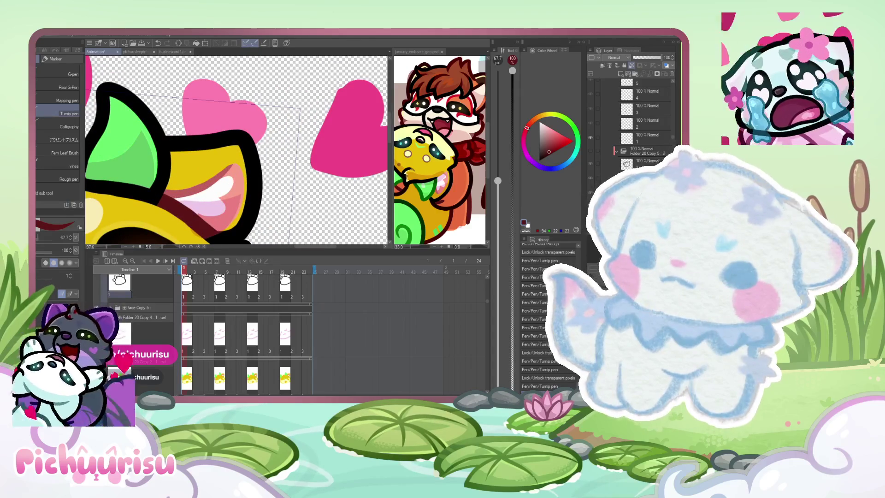
pyautogui.scroll(2, 163, 128)
pyautogui.scroll(1, 163, 127)
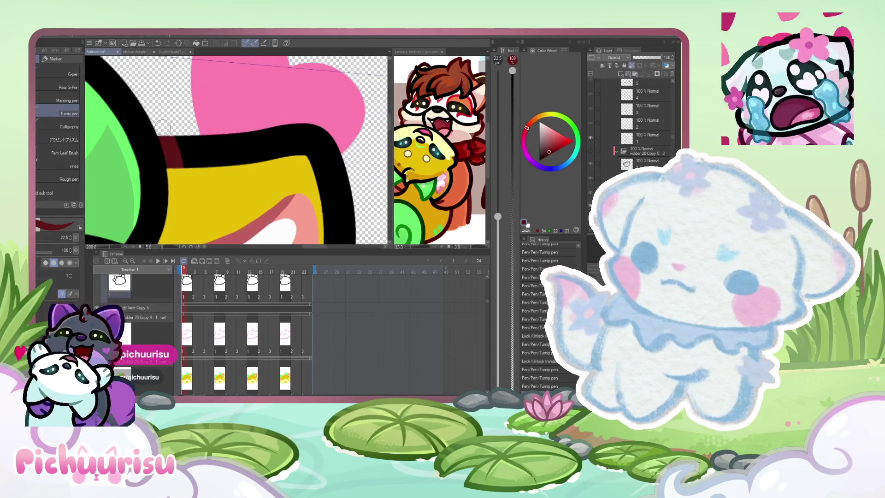
pyautogui.scroll(-4, 184, 183)
pyautogui.scroll(1, 185, 173)
pyautogui.scroll(2, 185, 166)
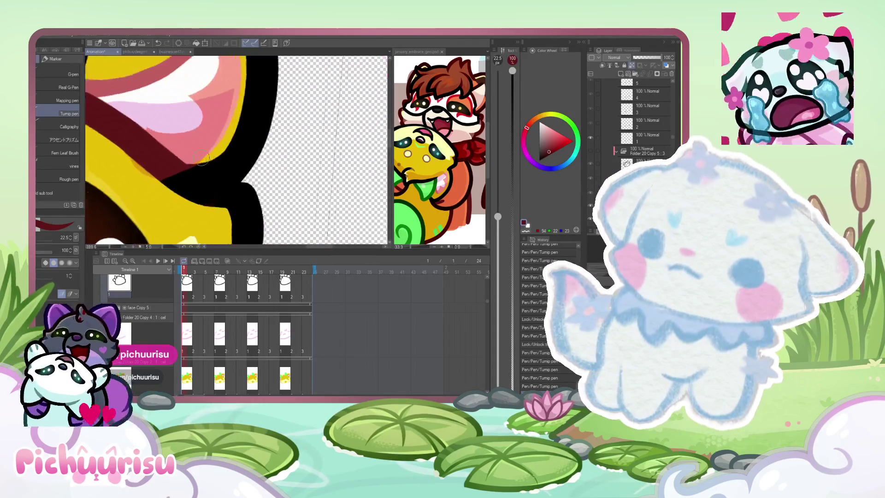
pyautogui.scroll(2, 187, 156)
pyautogui.moveTo(187, 156); pyautogui.dragTo(322, 188)
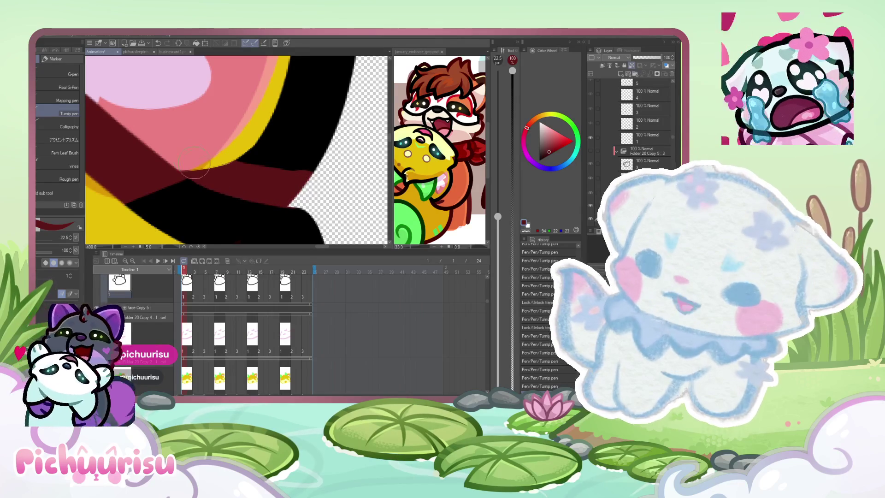
pyautogui.scroll(-2, 291, 173)
pyautogui.scroll(-2, 290, 173)
pyautogui.scroll(-2, 152, 155)
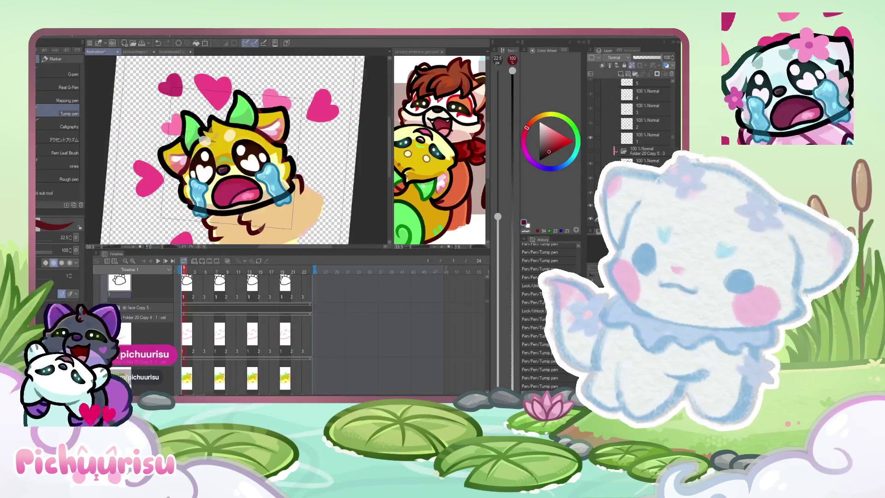
pyautogui.scroll(3, 163, 163)
pyautogui.scroll(2, 170, 167)
pyautogui.keyDown('alt'); pyautogui.click(187, 188); pyautogui.keyUp('alt')
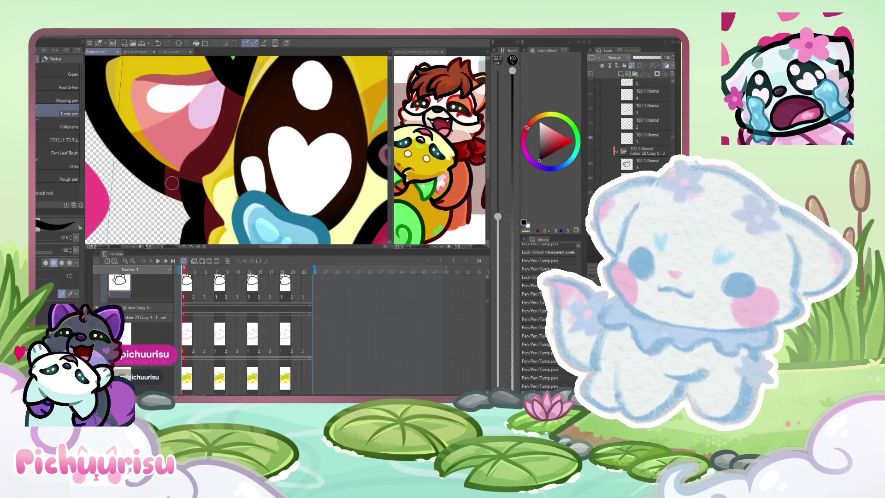
pyautogui.scroll(-2, 170, 209)
pyautogui.scroll(2, 169, 179)
pyautogui.scroll(1, 169, 164)
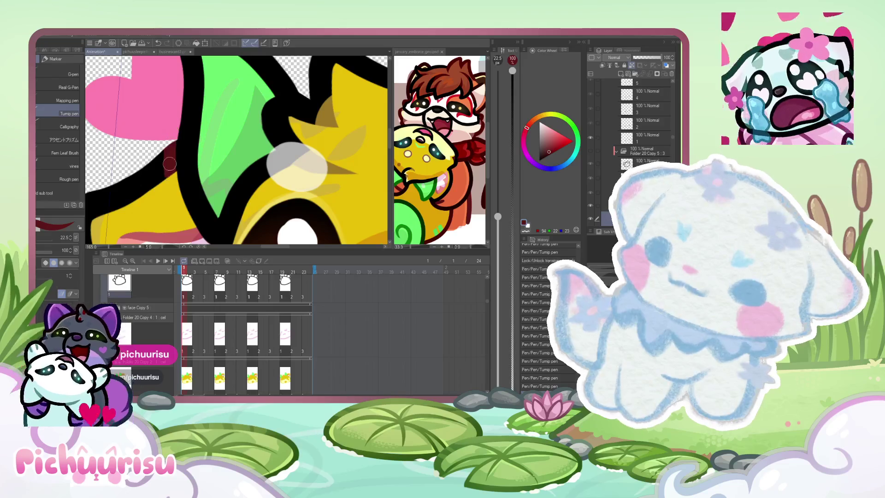
pyautogui.scroll(-5, 237, 165)
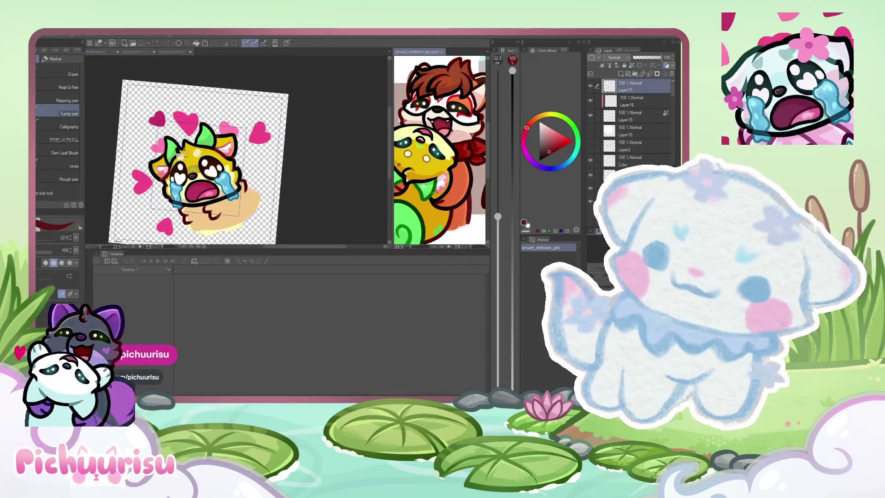
pyautogui.scroll(5, 229, 132)
pyautogui.scroll(3, 229, 131)
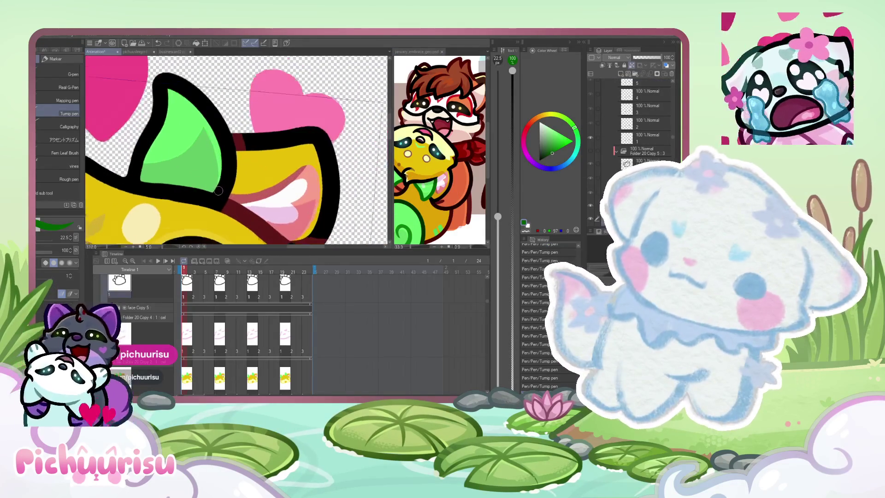
pyautogui.scroll(2, 220, 187)
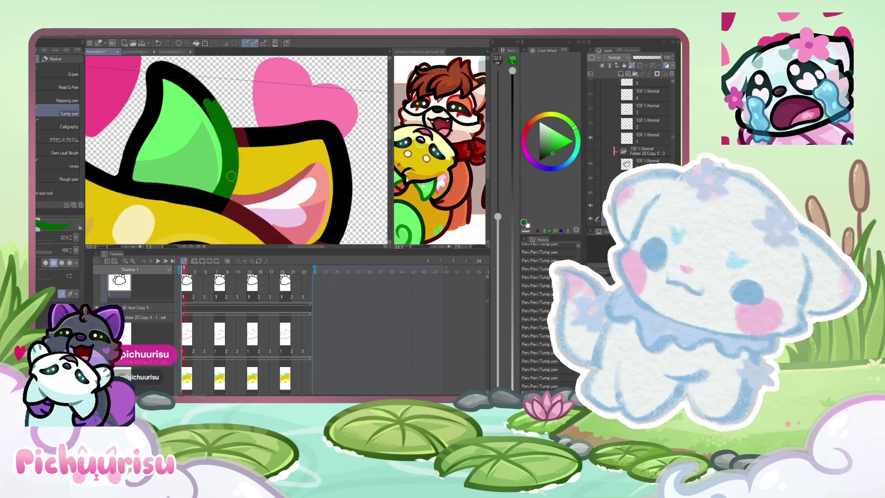
pyautogui.scroll(2, 221, 149)
pyautogui.scroll(-3, 250, 178)
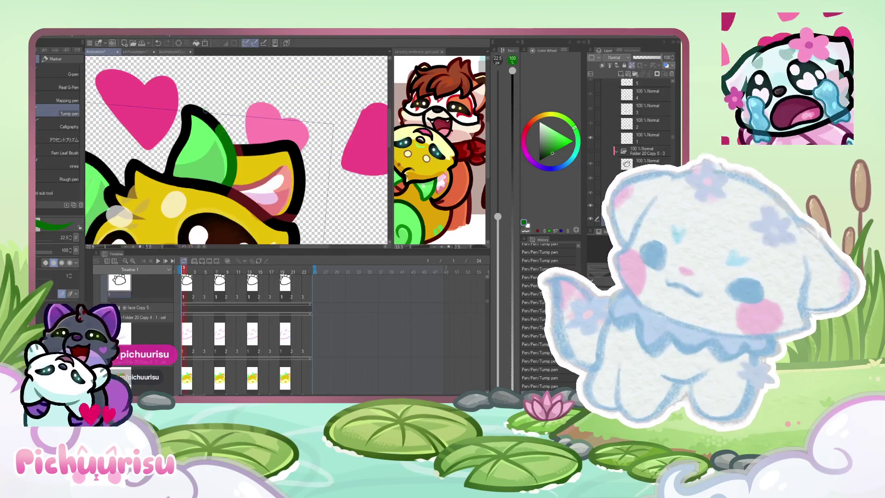
pyautogui.scroll(2, 186, 143)
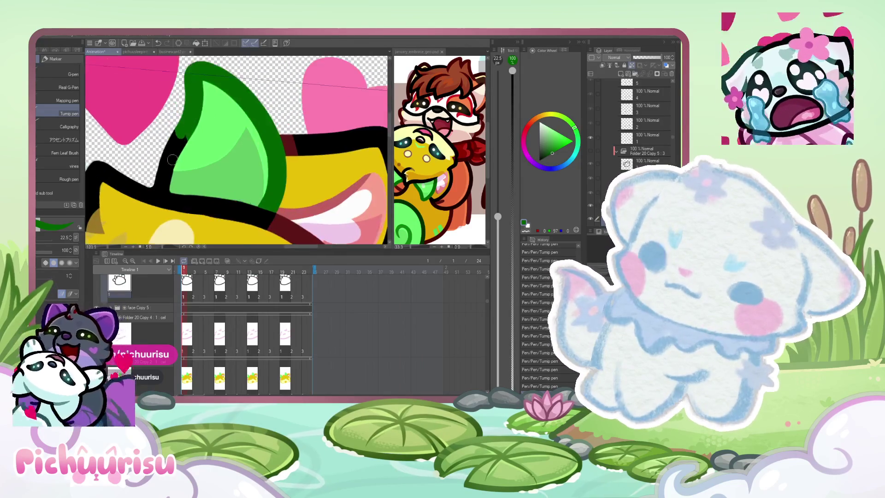
pyautogui.scroll(2, 154, 181)
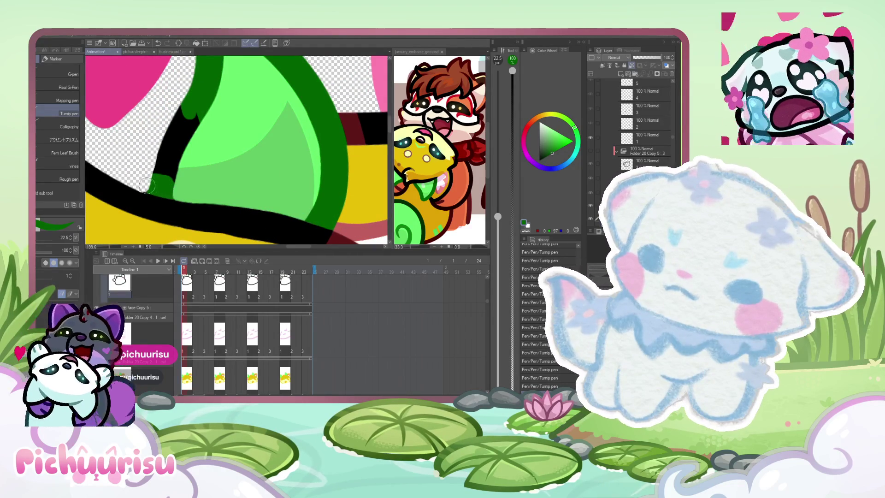
pyautogui.scroll(-3, 172, 147)
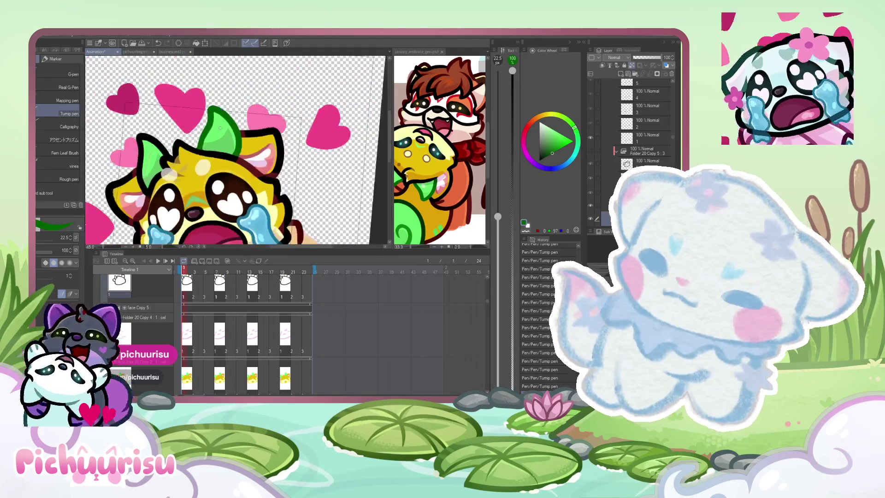
pyautogui.scroll(1, 187, 152)
pyautogui.scroll(2, 201, 155)
pyautogui.scroll(1, 208, 157)
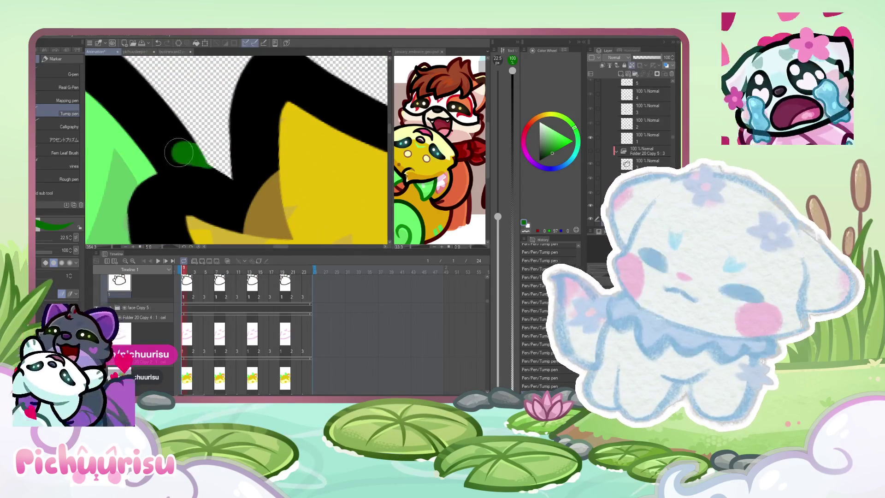
pyautogui.keyDown('alt'); pyautogui.click(187, 180); pyautogui.keyUp('alt')
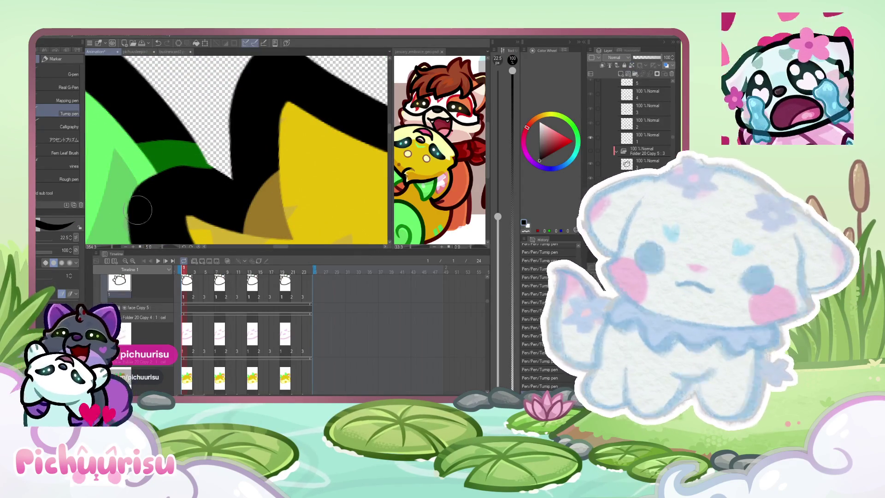
pyautogui.scroll(-3, 195, 148)
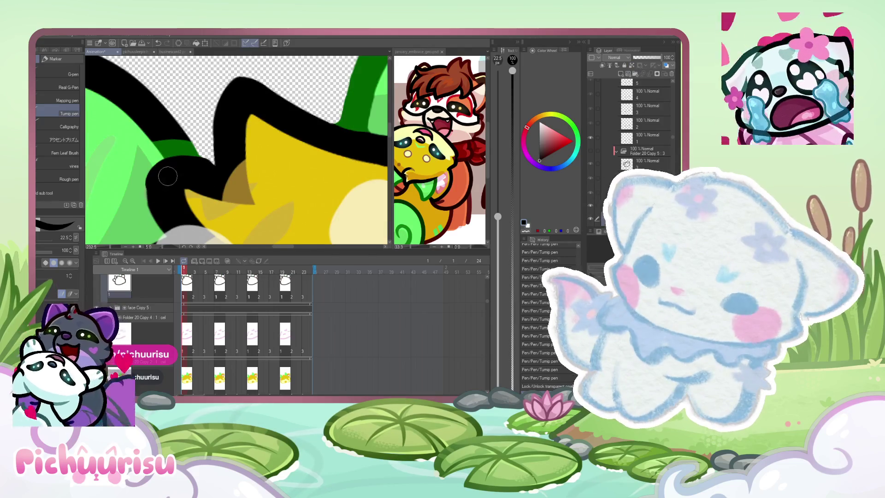
pyautogui.scroll(2, 187, 166)
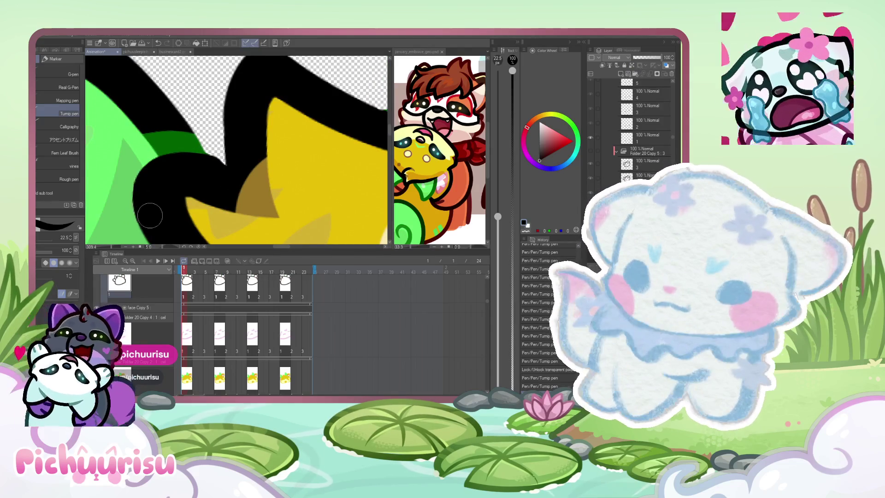
pyautogui.scroll(2, 192, 164)
pyautogui.scroll(-1, 179, 171)
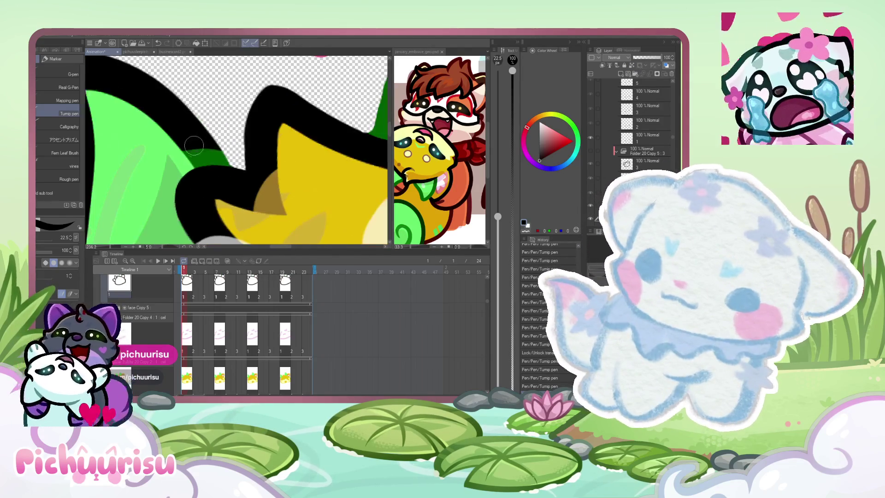
pyautogui.scroll(-1, 179, 171)
pyautogui.scroll(-1, 179, 171)
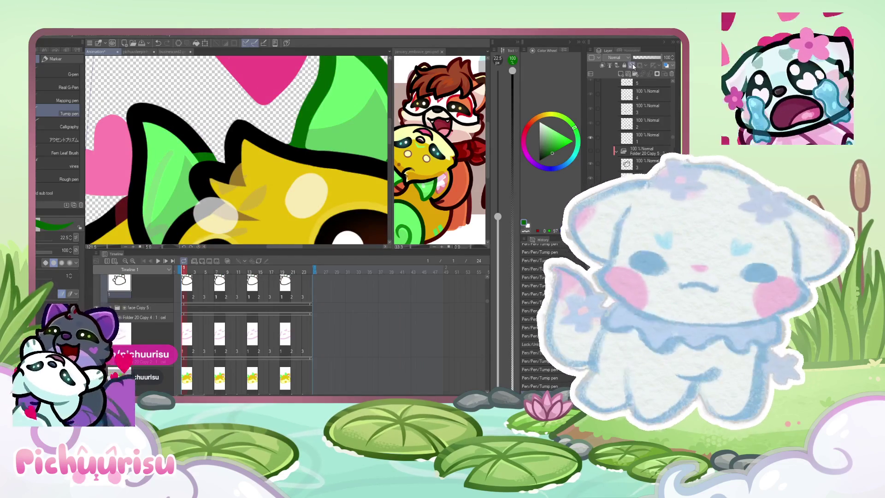
pyautogui.scroll(2, 235, 152)
pyautogui.scroll(-2, 235, 153)
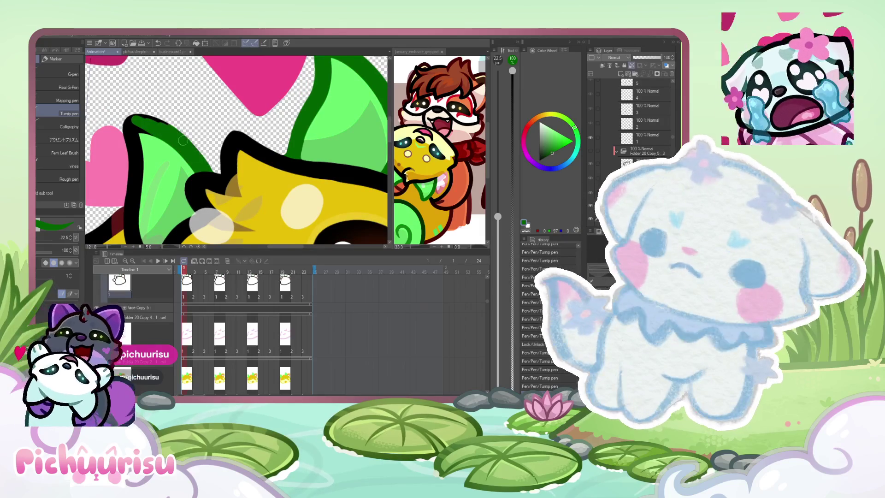
pyautogui.scroll(-2, 136, 127)
pyautogui.scroll(1, 136, 127)
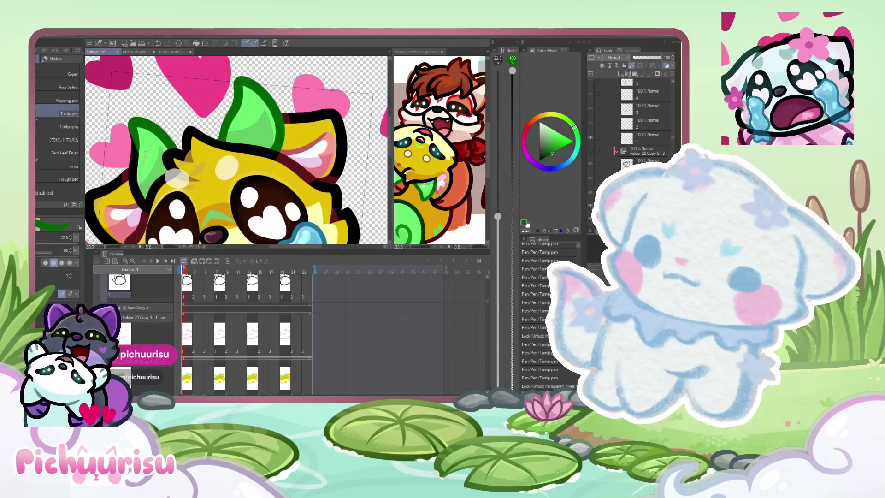
pyautogui.scroll(1, 138, 129)
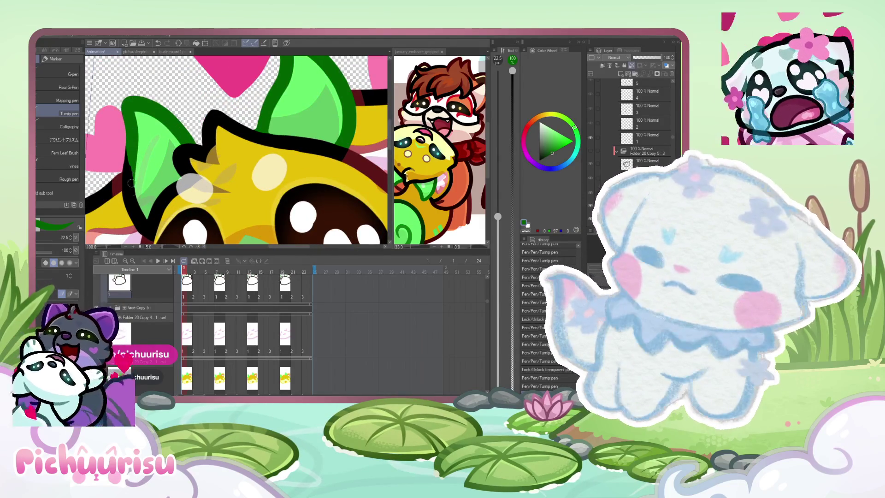
pyautogui.scroll(1, 130, 183)
pyautogui.scroll(1, 133, 193)
pyautogui.scroll(1, 138, 215)
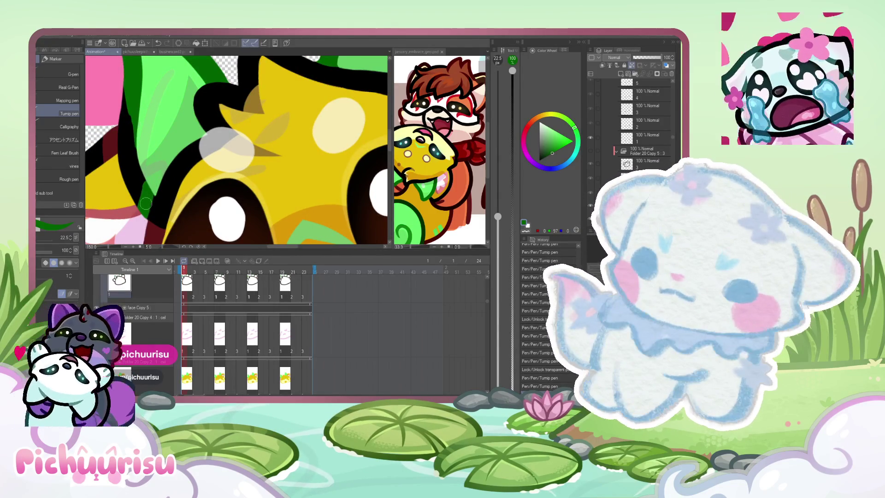
pyautogui.scroll(-1, 142, 152)
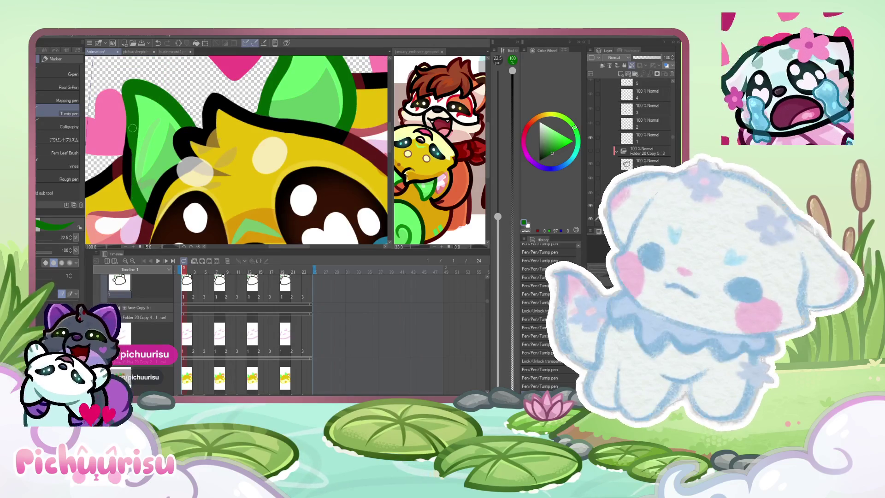
pyautogui.scroll(1, 133, 128)
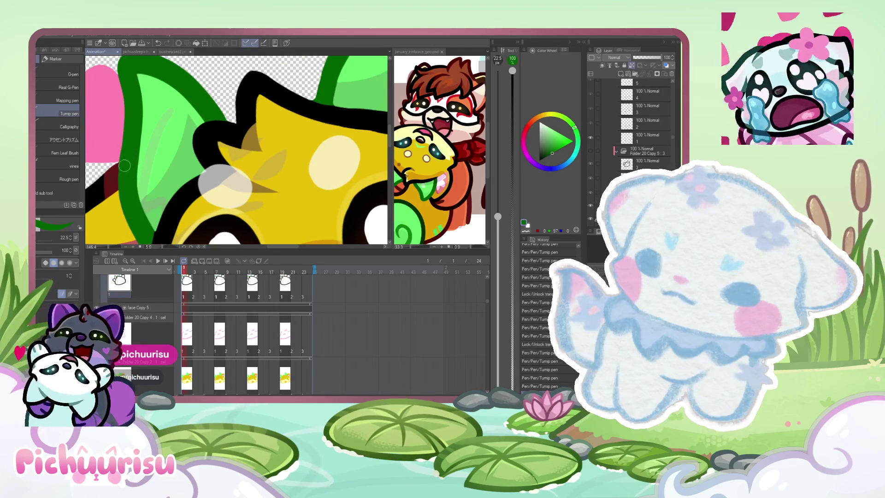
pyautogui.scroll(-1, 127, 162)
pyautogui.scroll(-1, 127, 163)
pyautogui.scroll(-1, 127, 162)
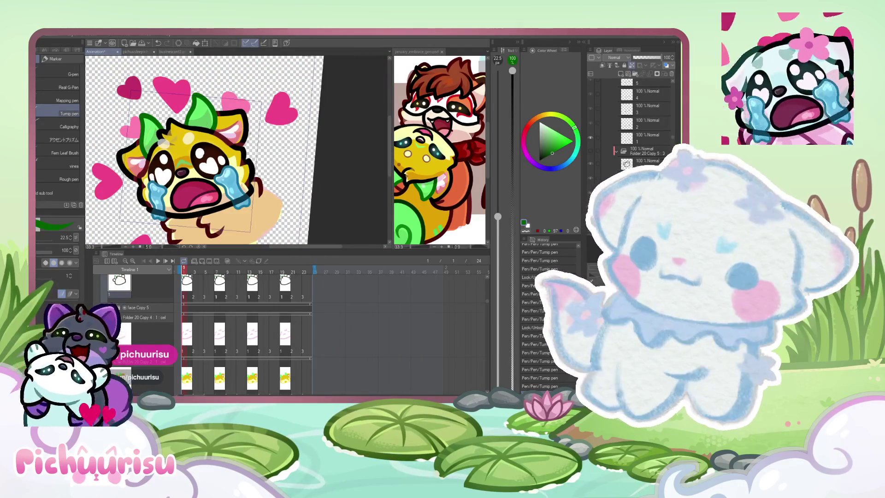
pyautogui.click(410, 166)
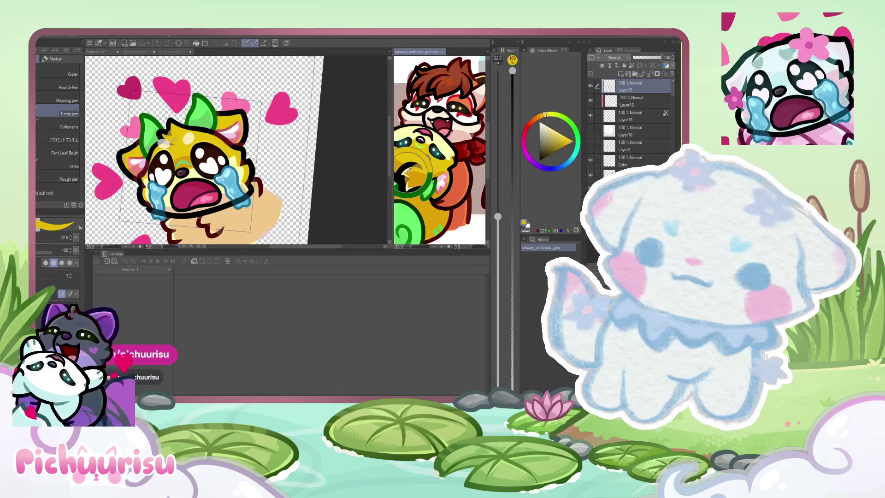
# Step: Return to the animation document, zoom out, and jump to frame 7
pyautogui.click(141, 142)
pyautogui.scroll(1, 141, 142)
pyautogui.scroll(1, 142, 142)
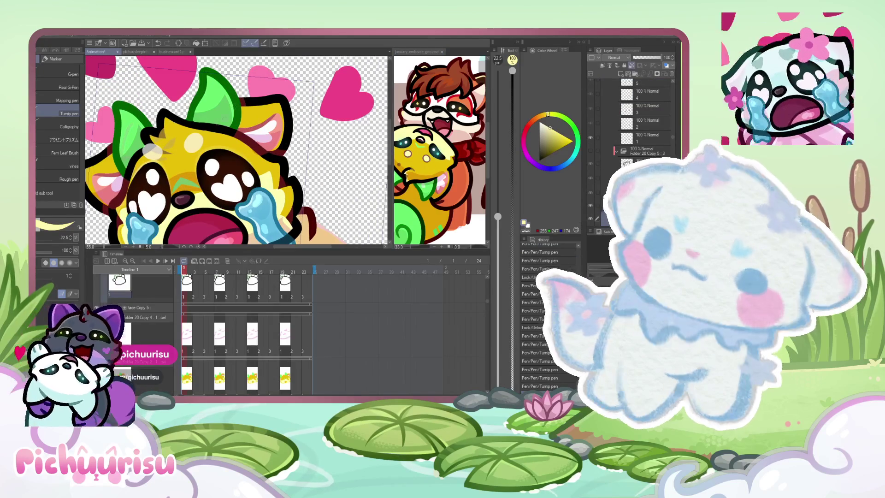
pyautogui.scroll(1, 142, 142)
pyautogui.scroll(-2, 647, 160)
pyautogui.hotkey('ctrl', '-')
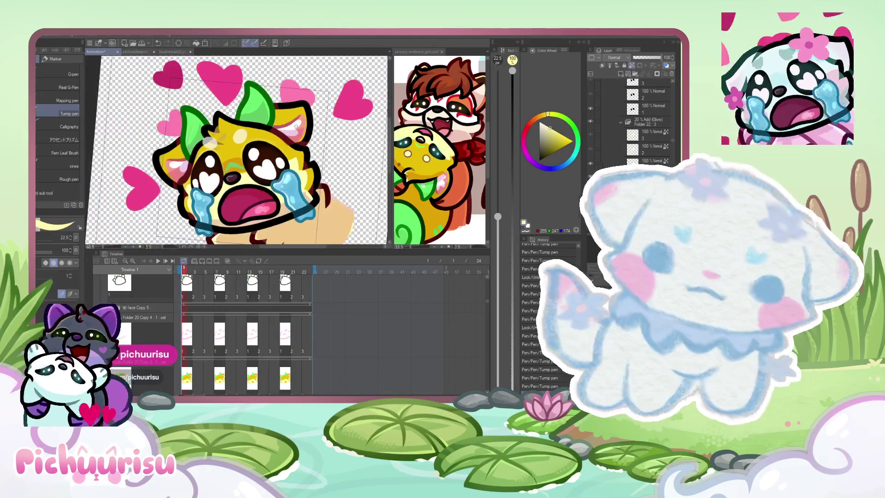
pyautogui.click(649, 147)
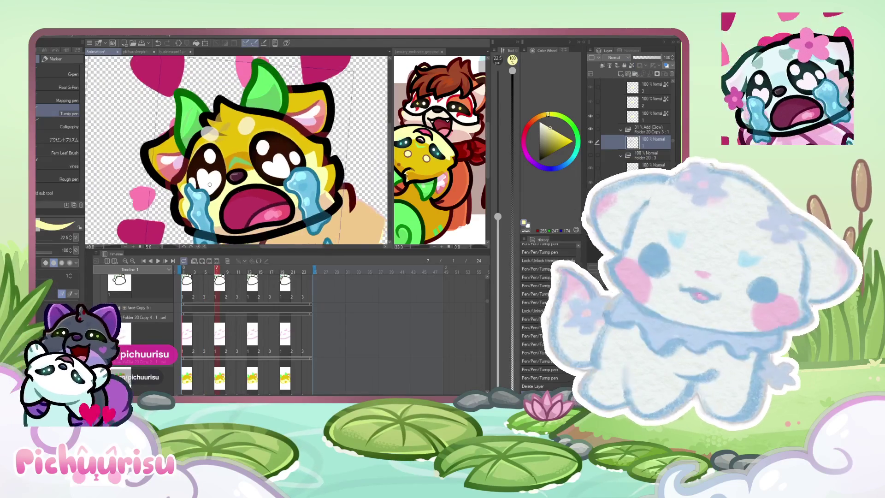
pyautogui.scroll(3, 173, 191)
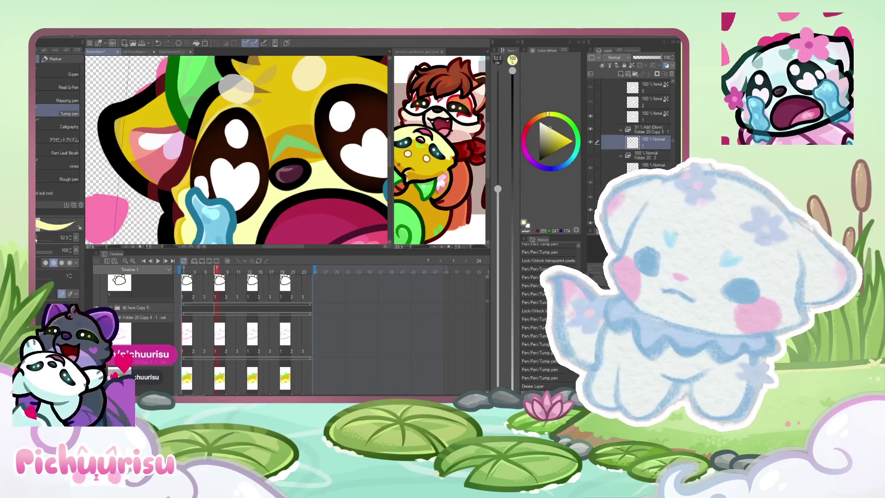
pyautogui.scroll(2, 182, 179)
pyautogui.scroll(-4, 162, 203)
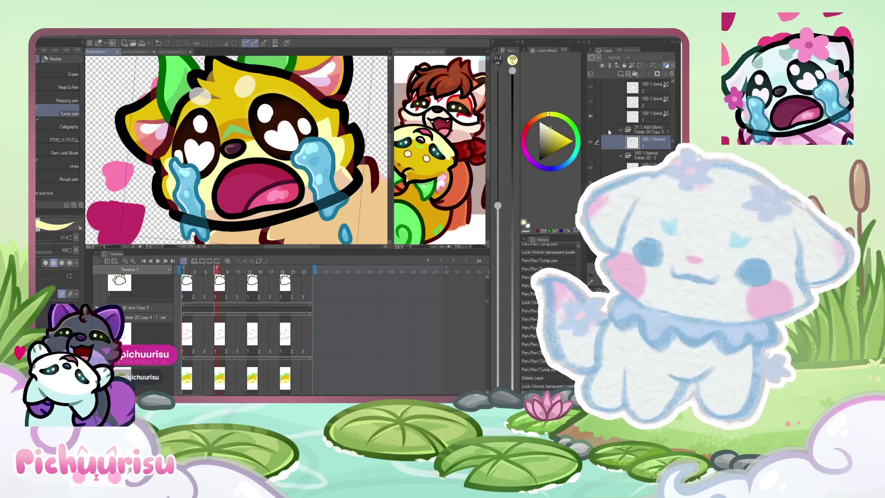
pyautogui.scroll(-3, 622, 135)
pyautogui.scroll(2, 630, 118)
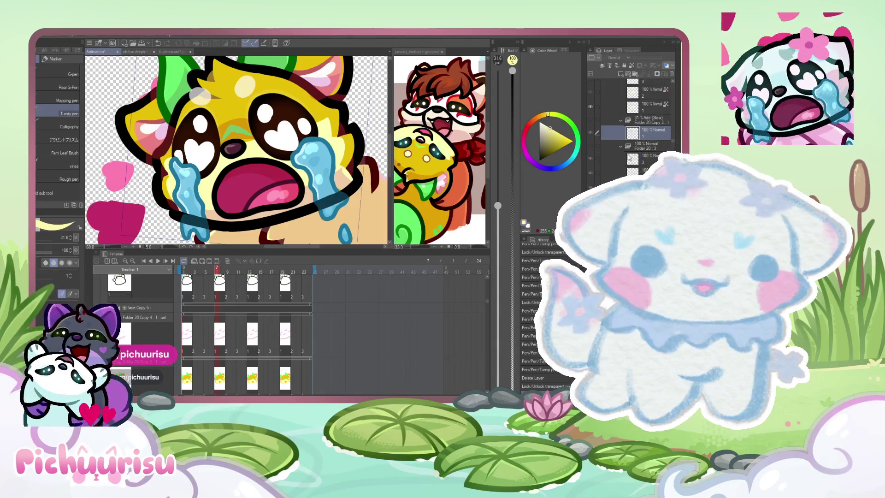
# Step: Toggle Clip to Layer Below on the Add (Glow) layer and the layer beneath it
pyautogui.click(657, 130)
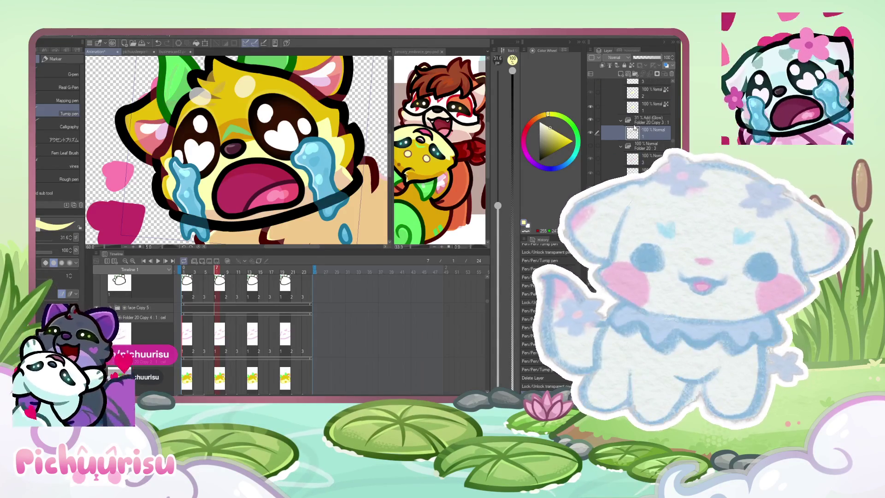
pyautogui.scroll(2, 122, 114)
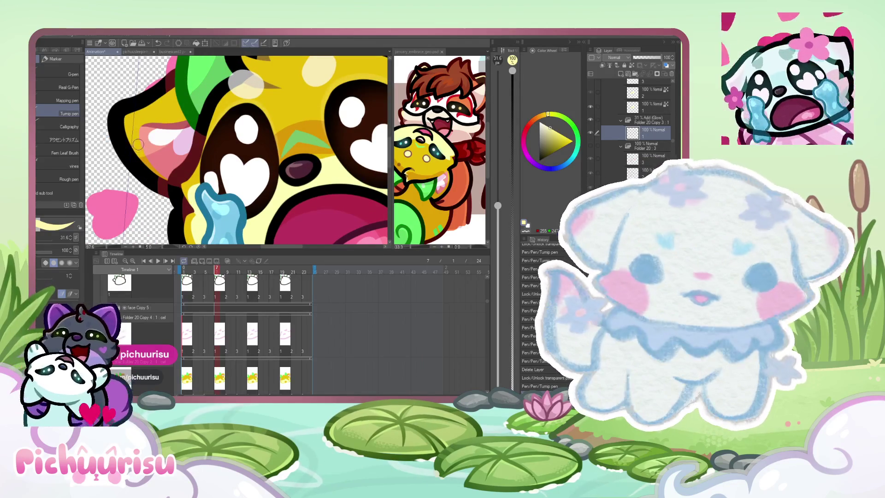
pyautogui.click(653, 146)
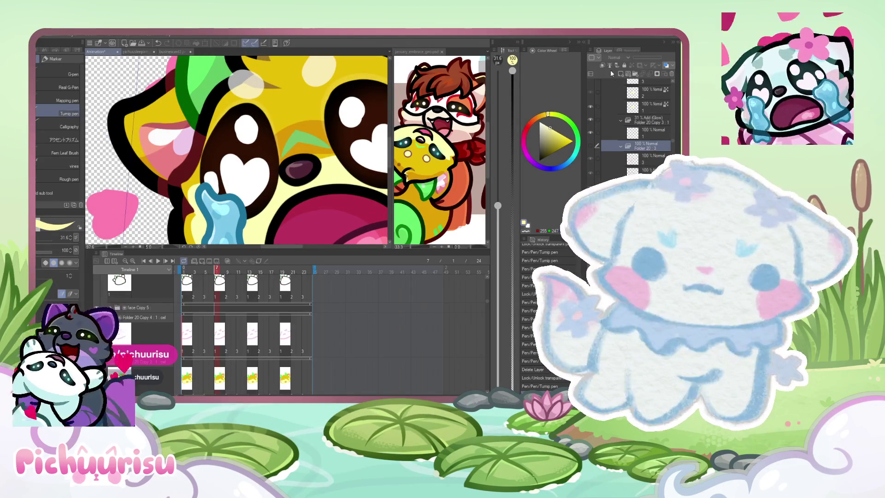
pyautogui.hotkey('ctrl', '-')
pyautogui.hotkey('ctrl', '-')
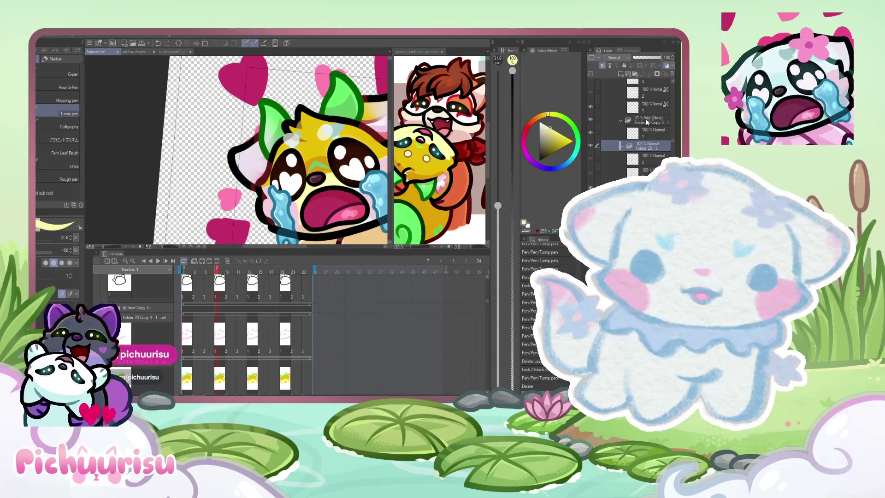
pyautogui.click(647, 122)
pyautogui.click(606, 65)
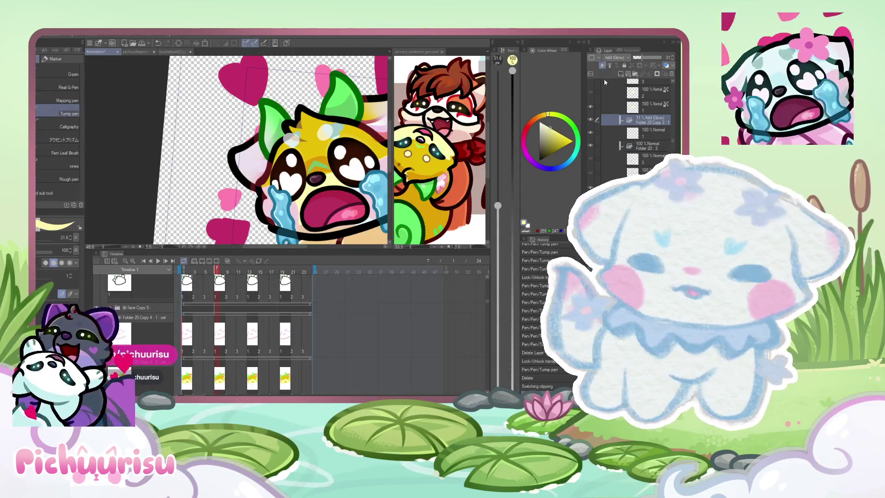
pyautogui.hotkey('ctrl', '+')
pyautogui.hotkey('ctrl', '+')
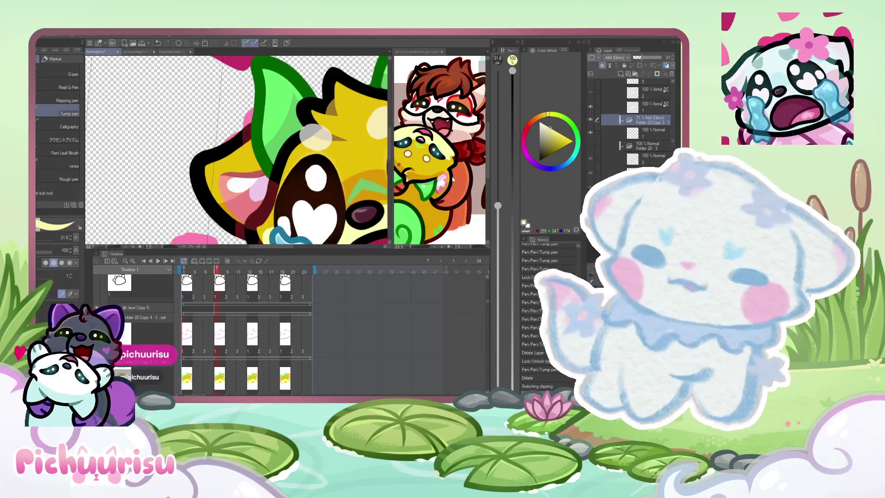
pyautogui.click(594, 133)
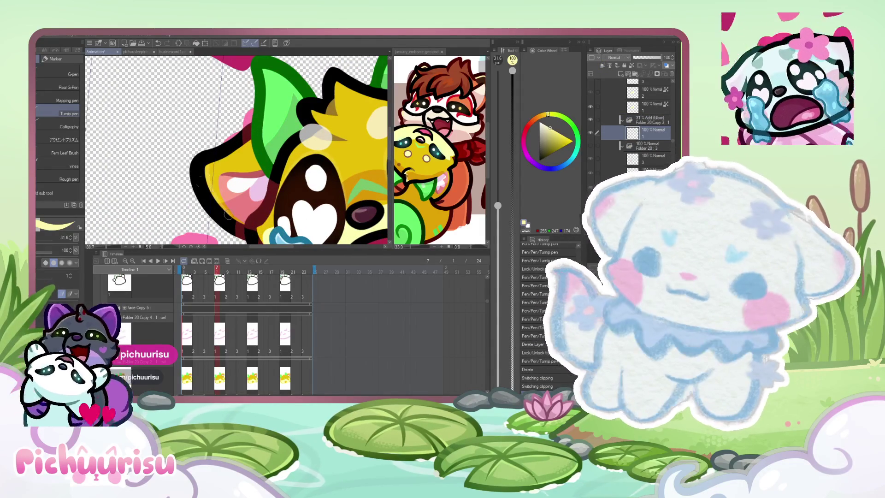
# Step: Zoom out to the whole character and switch to the reference document
pyautogui.hotkey('ctrl', '-')
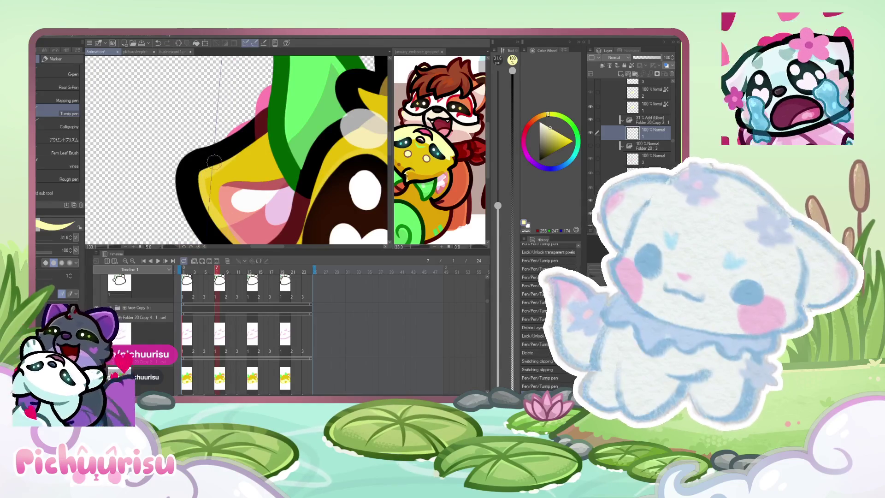
pyautogui.hotkey('ctrl', '-')
pyautogui.hotkey('ctrl', '0')
pyautogui.scroll(3, 226, 131)
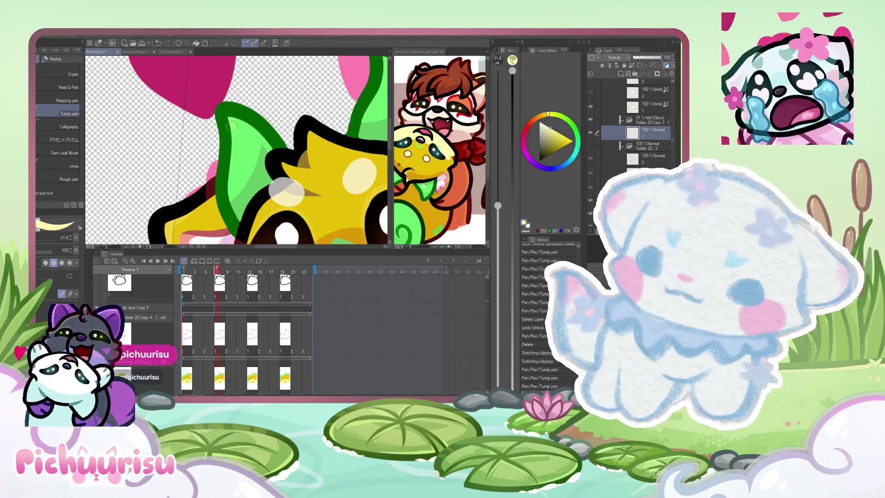
pyautogui.scroll(-1, 232, 127)
pyautogui.scroll(-1, 345, 158)
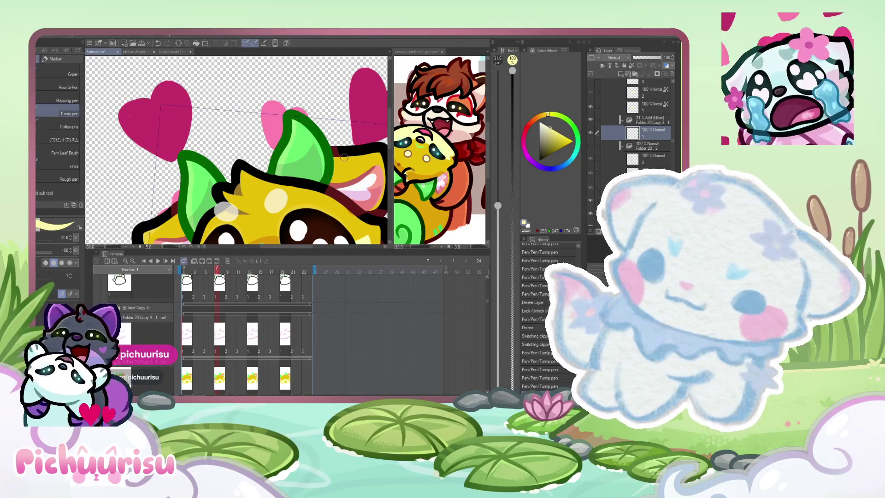
pyautogui.hotkey('ctrl', '0')
pyautogui.scroll(3, 216, 179)
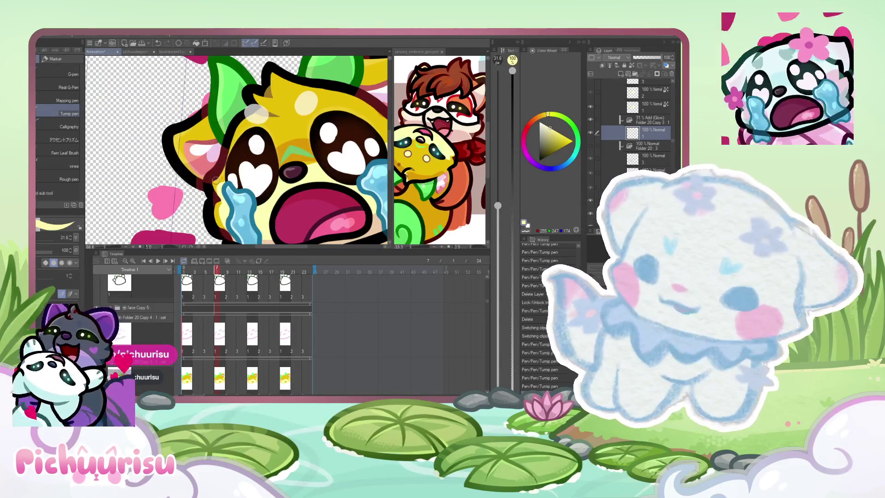
pyautogui.scroll(2, 216, 184)
pyautogui.scroll(1, 216, 200)
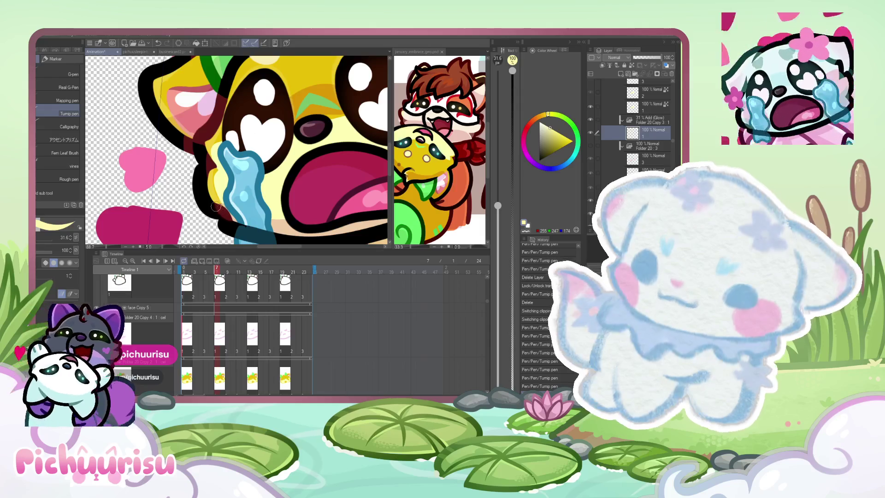
pyautogui.scroll(-3, 216, 207)
pyautogui.scroll(2, 216, 207)
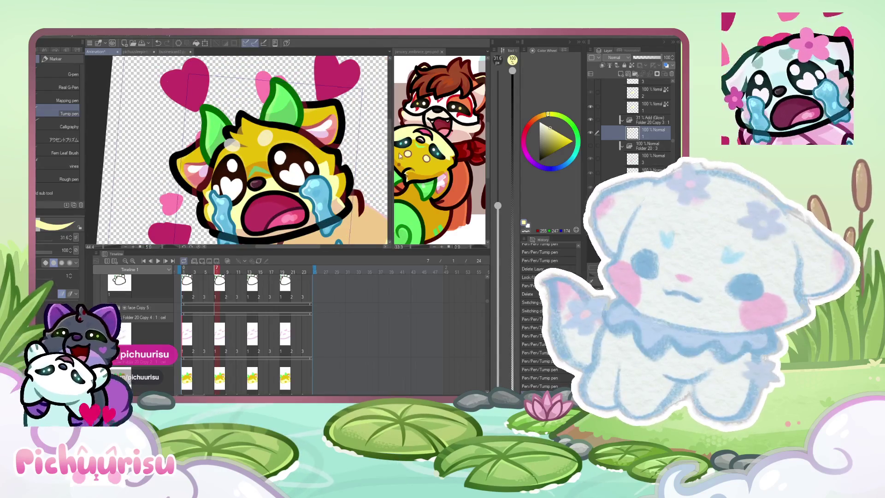
pyautogui.click(423, 181)
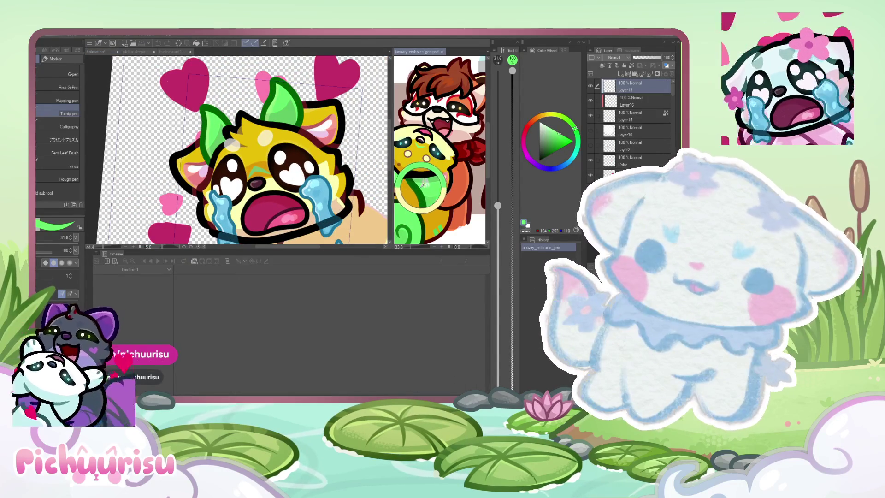
# Step: Duplicate the selected frame layer twice so the folder holds cels 1, 2 and 3
pyautogui.click(280, 126)
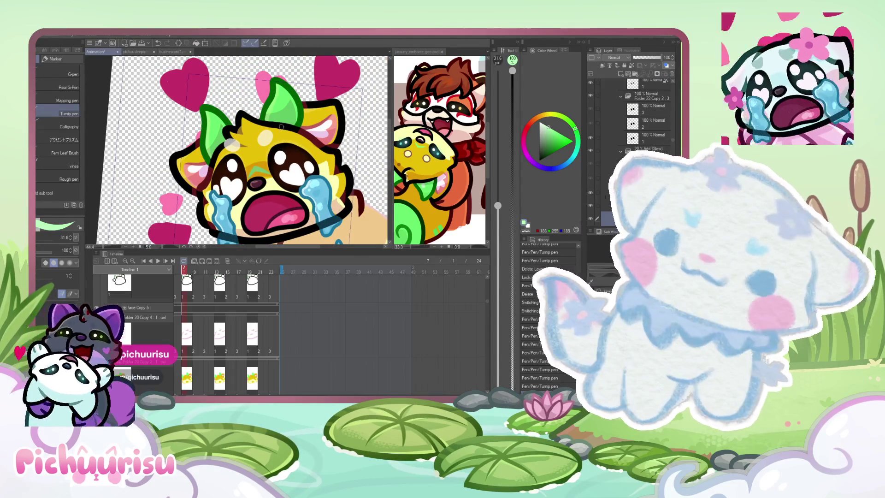
pyautogui.scroll(2, 285, 102)
pyautogui.scroll(2, 272, 104)
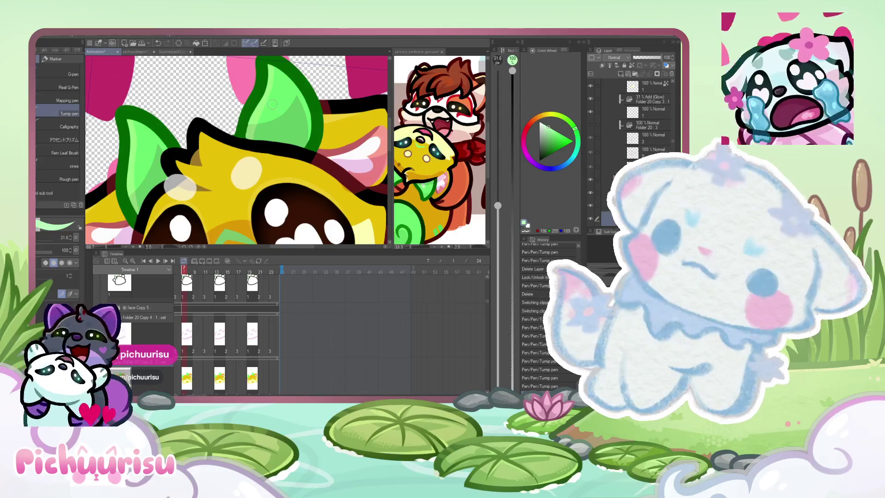
pyautogui.scroll(-1, 275, 109)
pyautogui.scroll(-2, 170, 141)
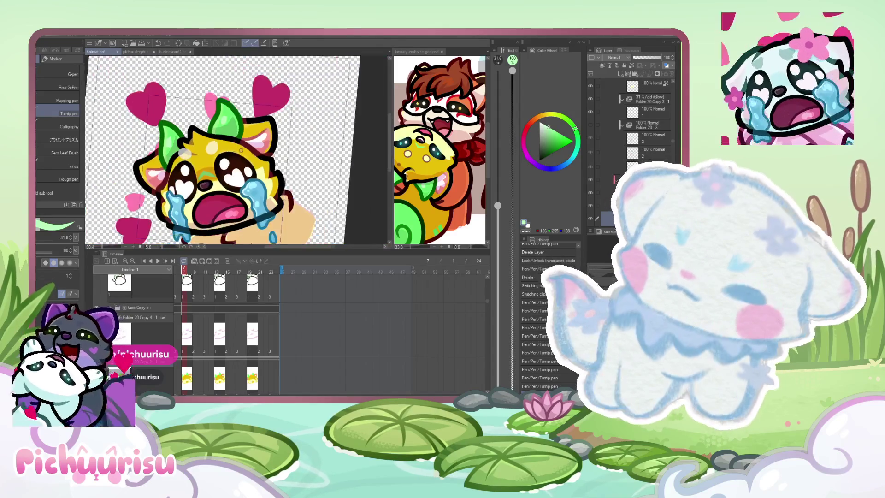
pyautogui.scroll(-2, 169, 141)
pyautogui.scroll(1, 170, 141)
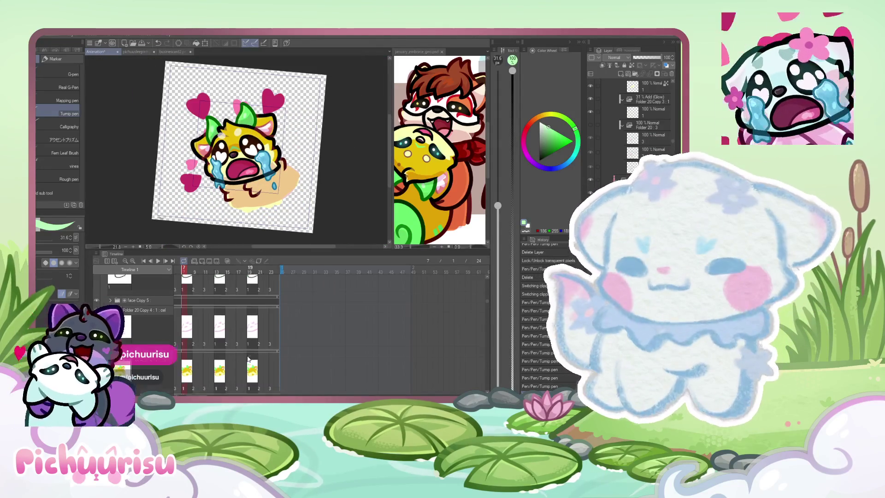
pyautogui.scroll(1, 255, 325)
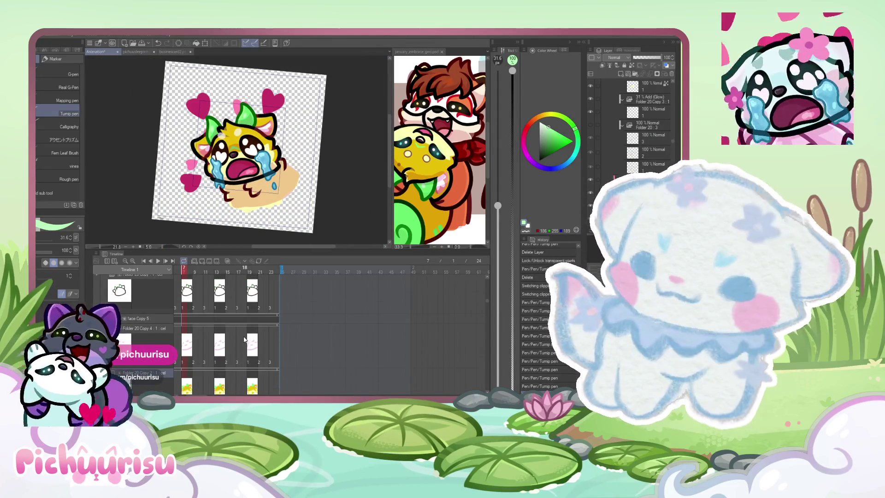
pyautogui.scroll(-4, 207, 346)
pyautogui.scroll(1, 187, 350)
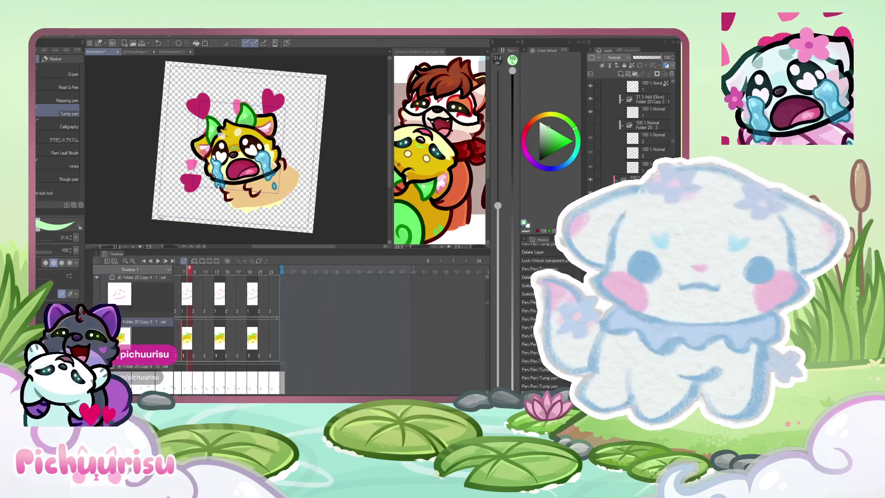
pyautogui.scroll(2, 647, 141)
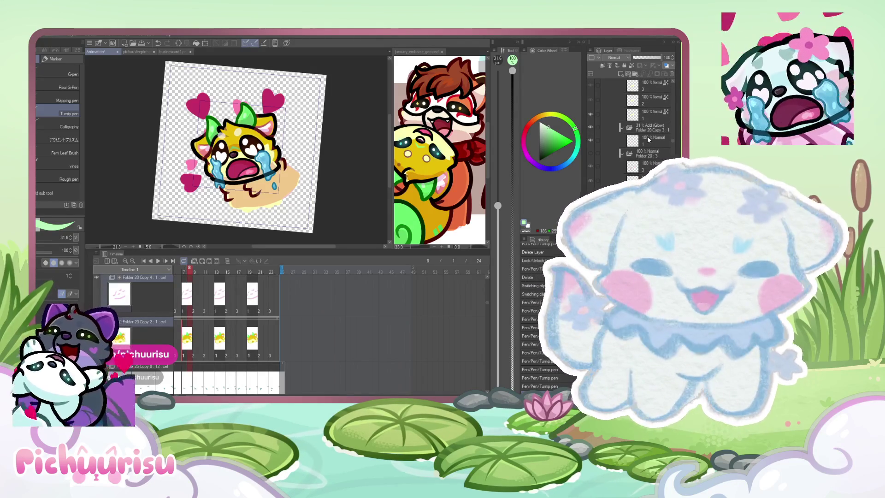
pyautogui.click(647, 140)
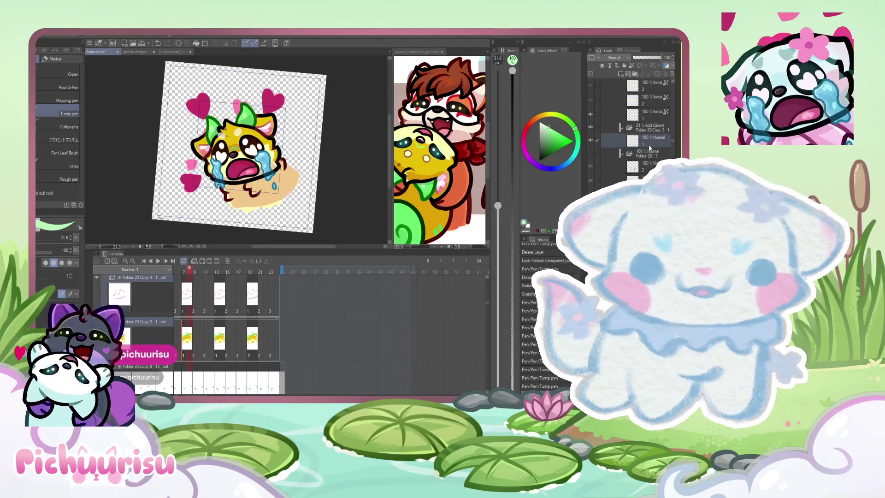
pyautogui.scroll(3, 650, 147)
pyautogui.scroll(-2, 650, 147)
pyautogui.scroll(-2, 648, 142)
pyautogui.scroll(-2, 647, 138)
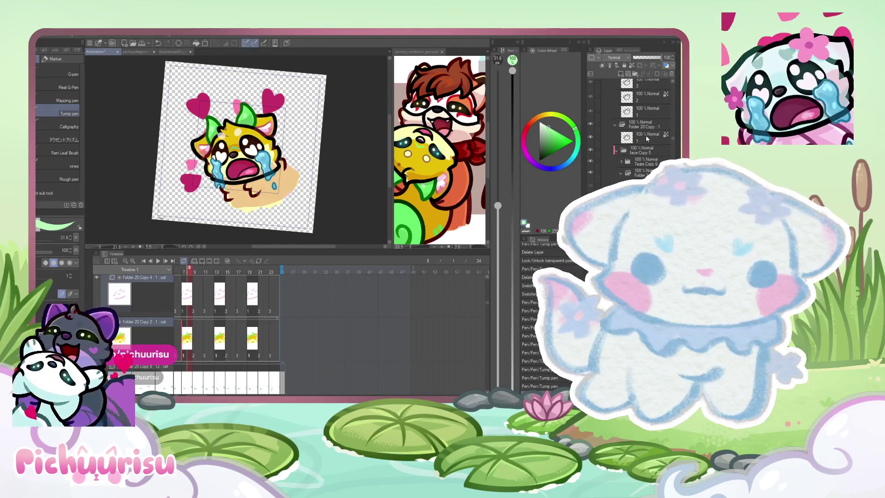
pyautogui.hotkey('ctrl', '+')
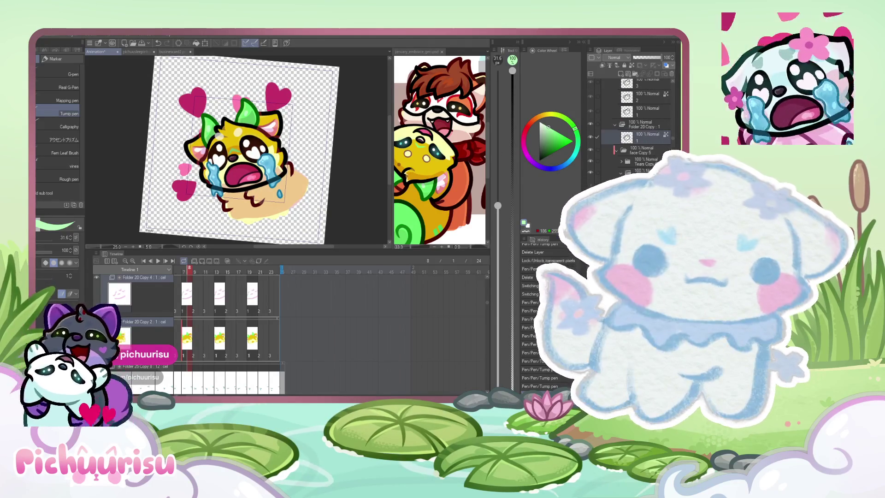
pyautogui.hotkey('ctrl', 'shift', 'n')
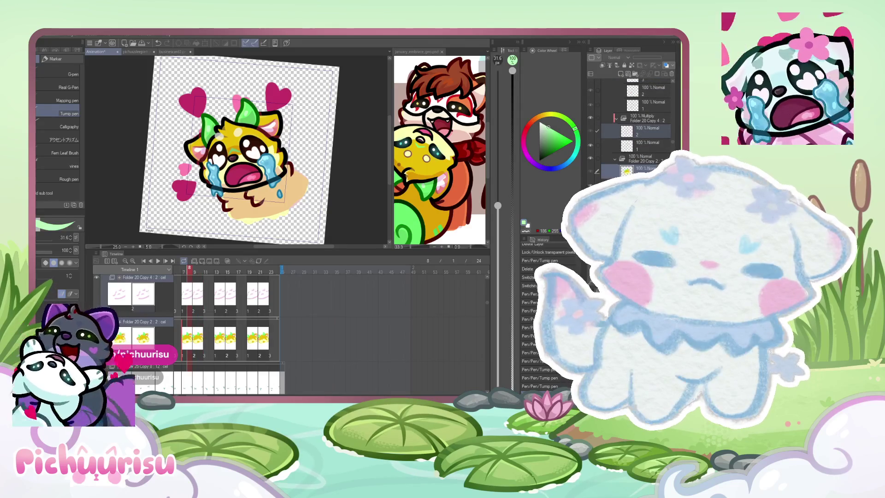
pyautogui.hotkey('ctrl', 'shift', 'n')
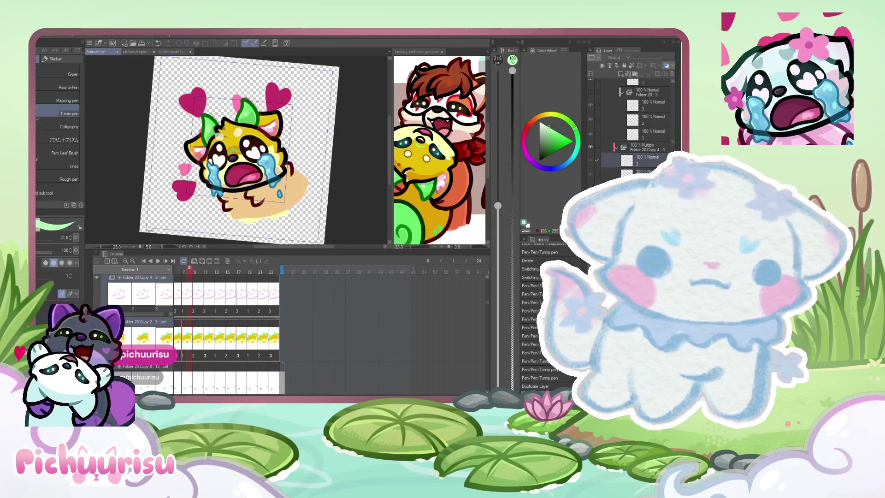
pyautogui.scroll(2, 121, 205)
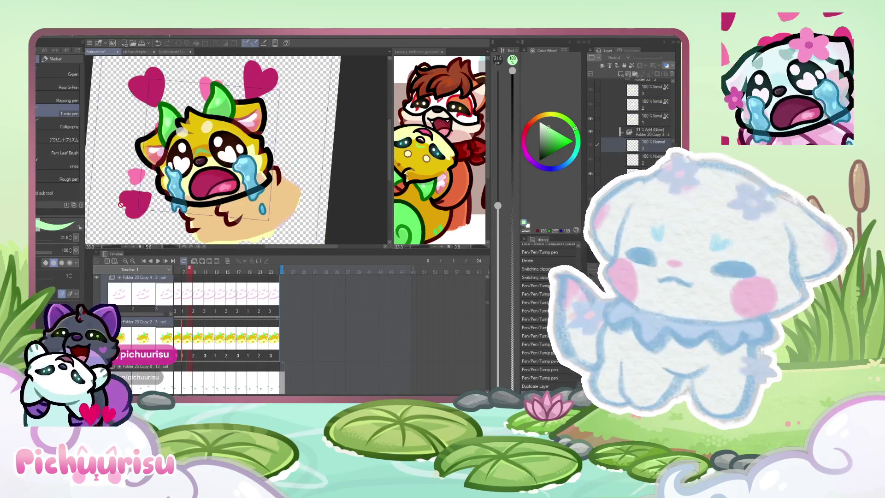
pyautogui.scroll(2, 225, 152)
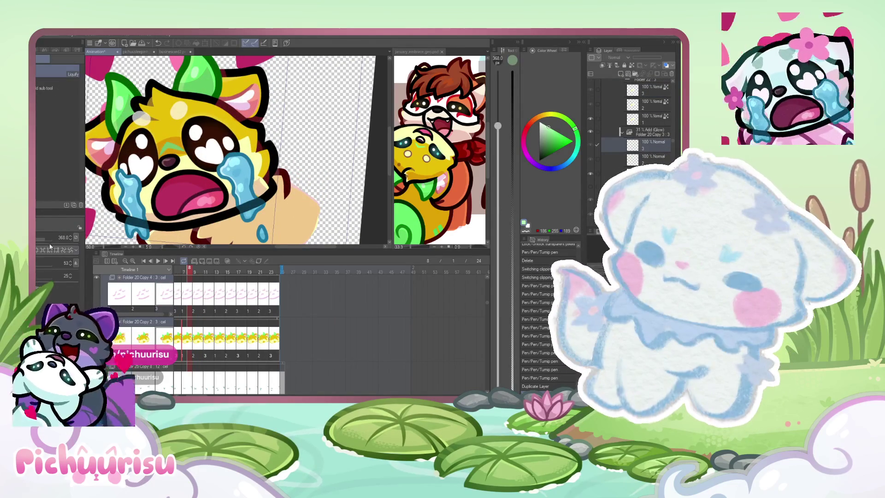
# Step: Enlarge the Liquify brush, duplicate the frame layer and select the copy to warp
pyautogui.moveTo(49, 238); pyautogui.dragTo(76, 237)
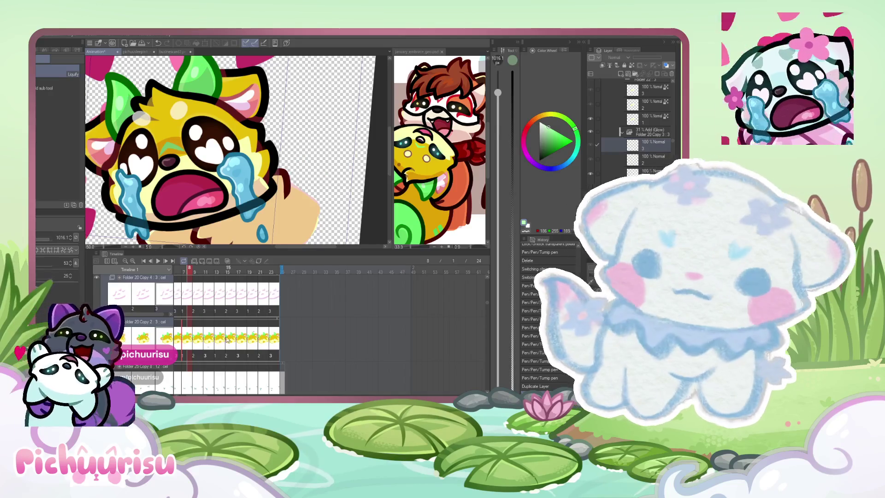
pyautogui.scroll(1, 228, 149)
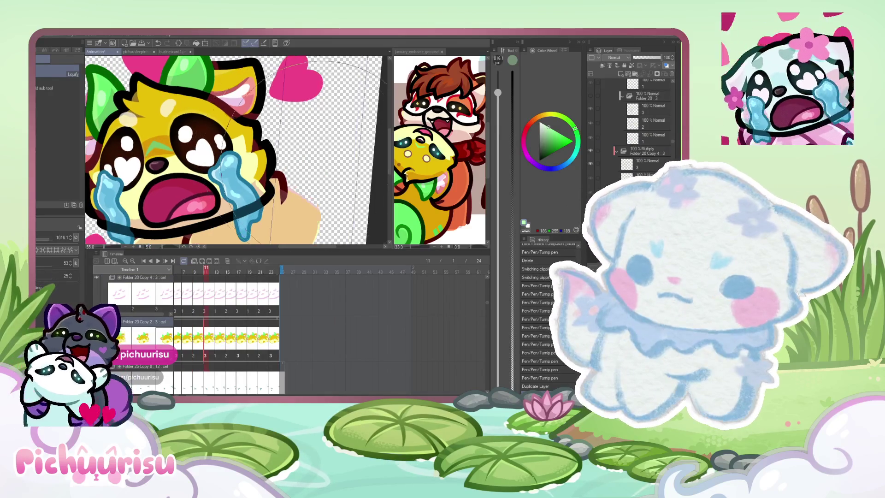
pyautogui.hotkey('ctrl', 'j')
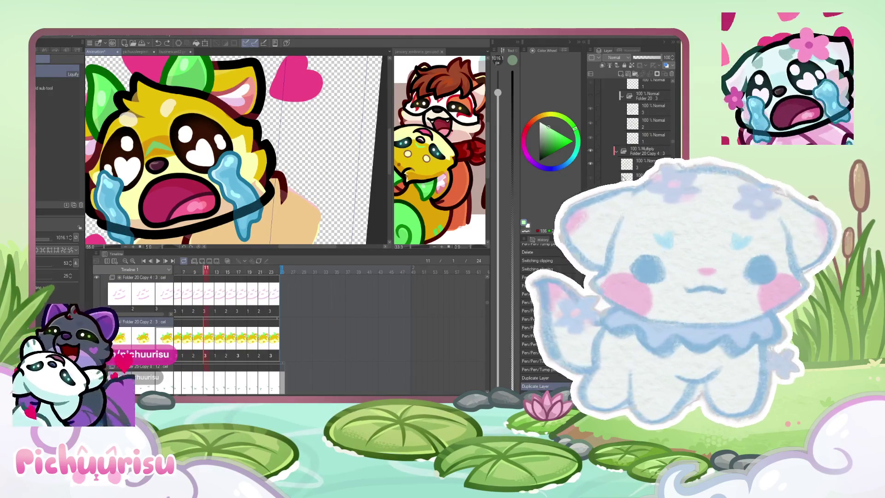
pyautogui.scroll(-2, 622, 176)
pyautogui.click(622, 171)
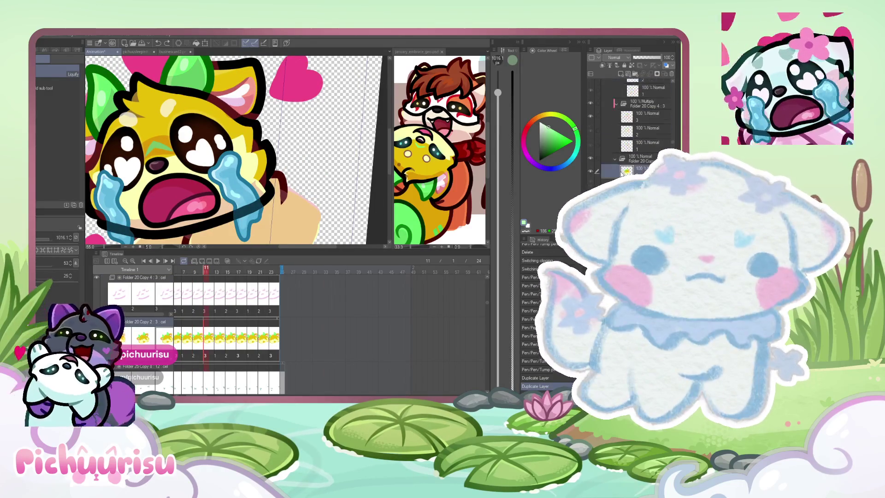
pyautogui.scroll(2, 624, 171)
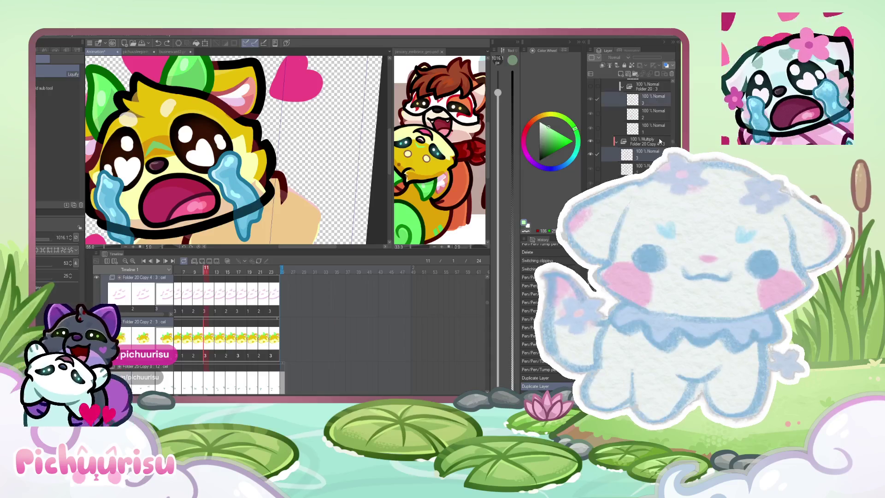
pyautogui.scroll(-2, 660, 142)
pyautogui.scroll(-1, 654, 157)
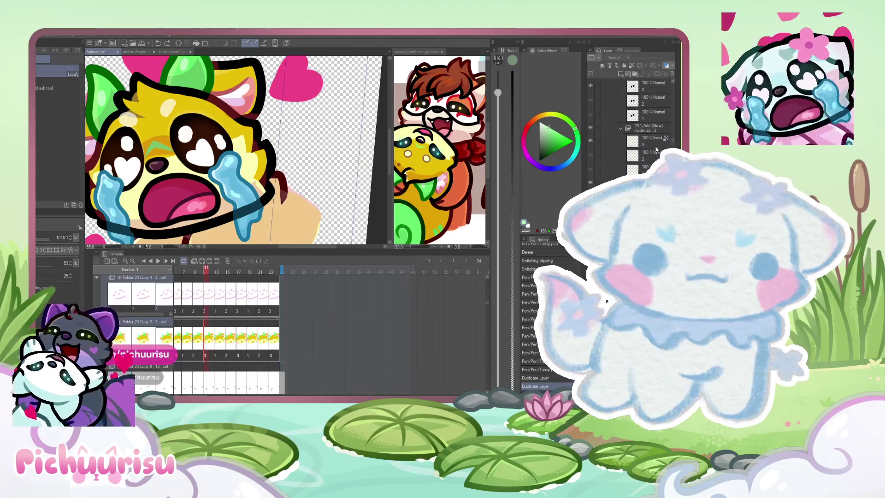
pyautogui.scroll(-2, 657, 147)
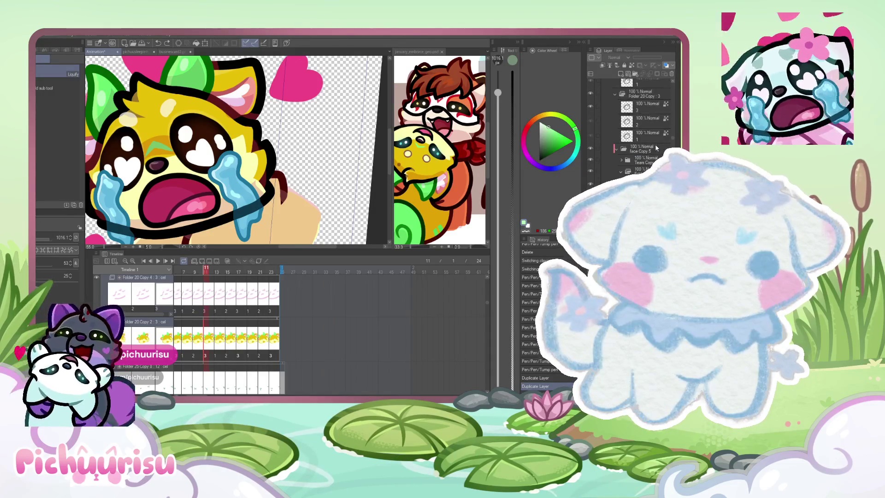
pyautogui.click(643, 105)
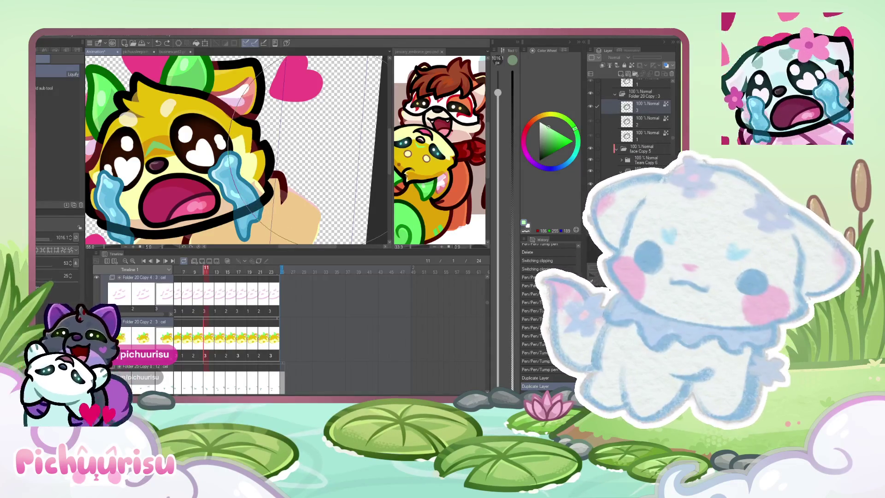
pyautogui.scroll(-2, 291, 159)
# Step: Warp the character's head, left ear, cheek and hearts with Liquify strokes
pyautogui.moveTo(269, 111); pyautogui.dragTo(304, 207)
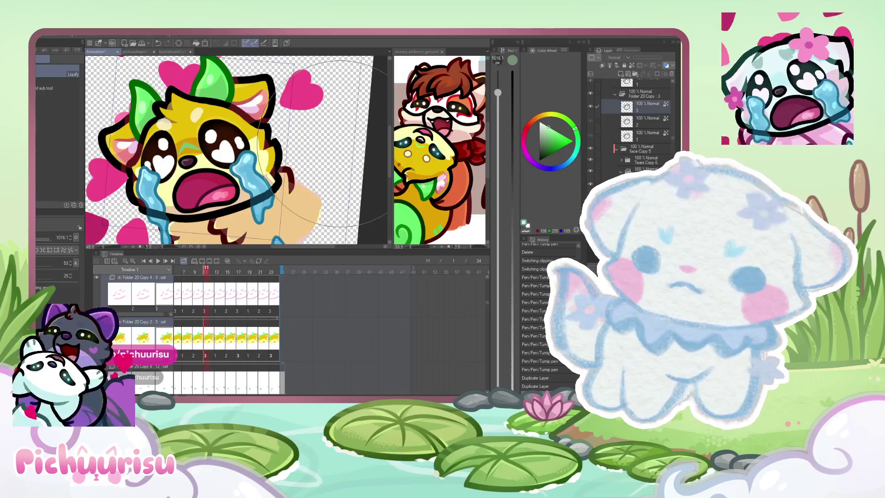
pyautogui.scroll(-2, 229, 152)
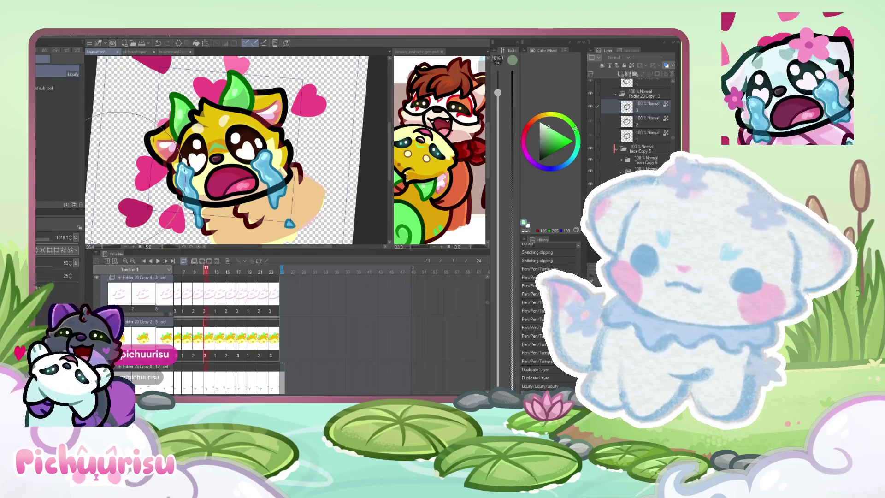
pyautogui.moveTo(162, 159); pyautogui.dragTo(138, 90)
pyautogui.moveTo(291, 104); pyautogui.dragTo(325, 104)
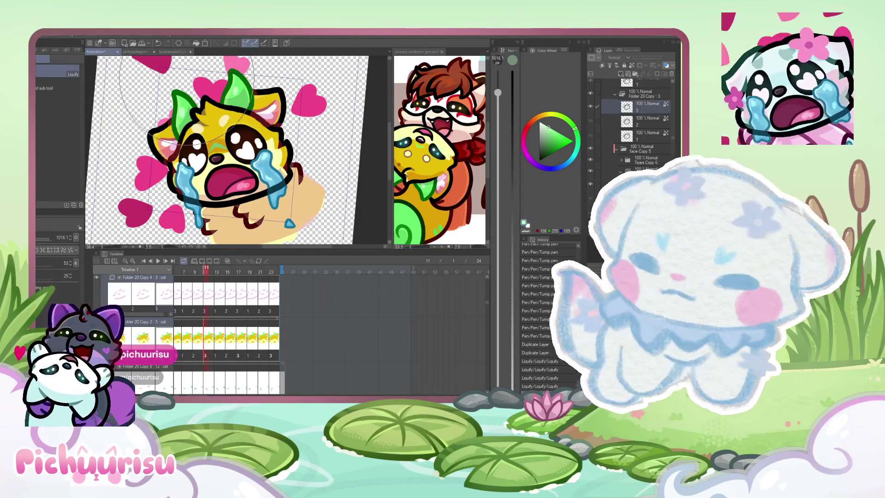
pyautogui.scroll(3, 236, 152)
pyautogui.moveTo(70, 237); pyautogui.dragTo(38, 241)
pyautogui.scroll(2, 237, 148)
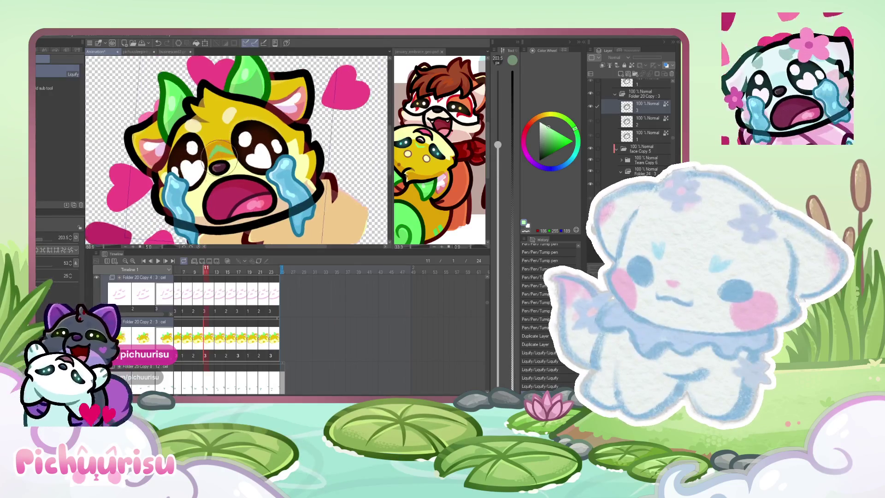
pyautogui.scroll(2, 222, 150)
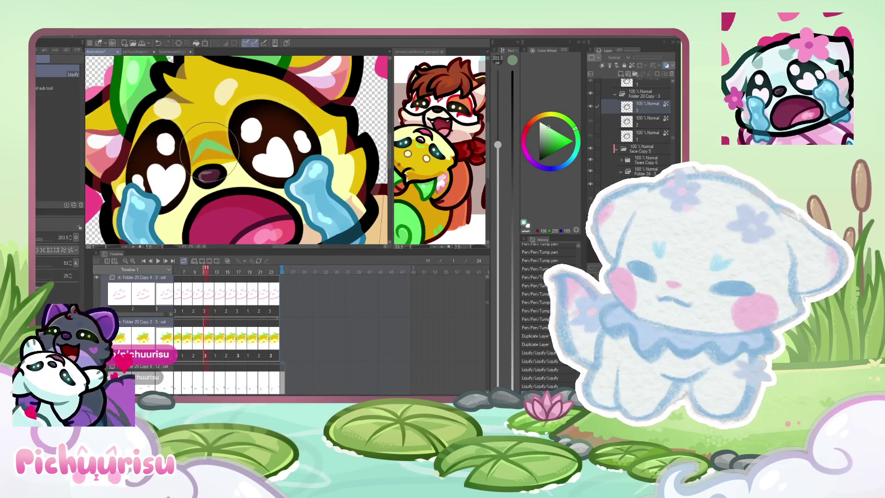
pyautogui.scroll(-2, 208, 151)
pyautogui.scroll(-2, 276, 153)
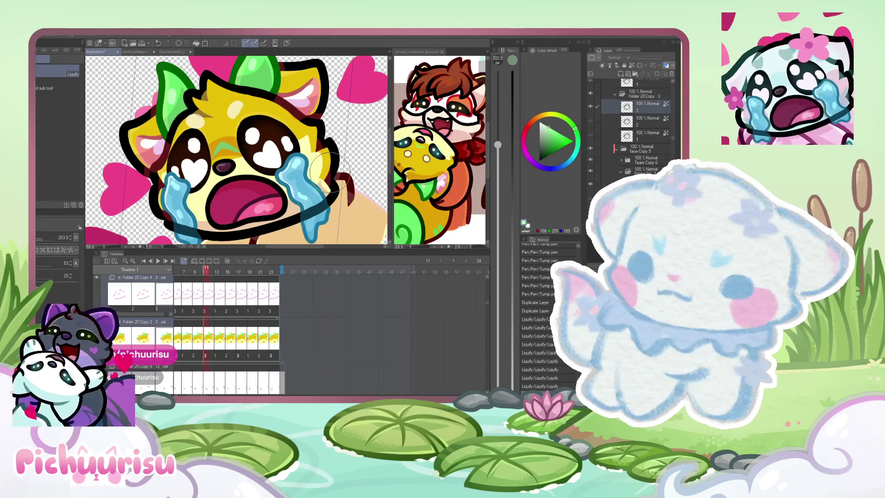
pyautogui.scroll(-1, 331, 170)
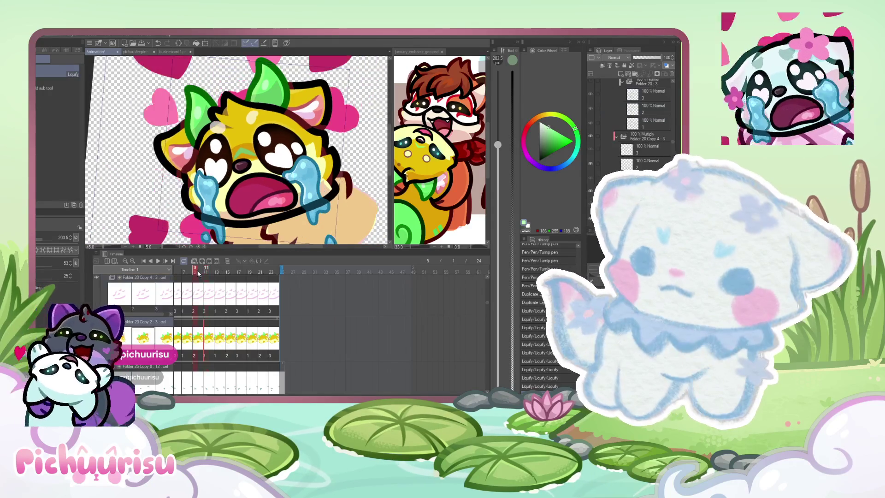
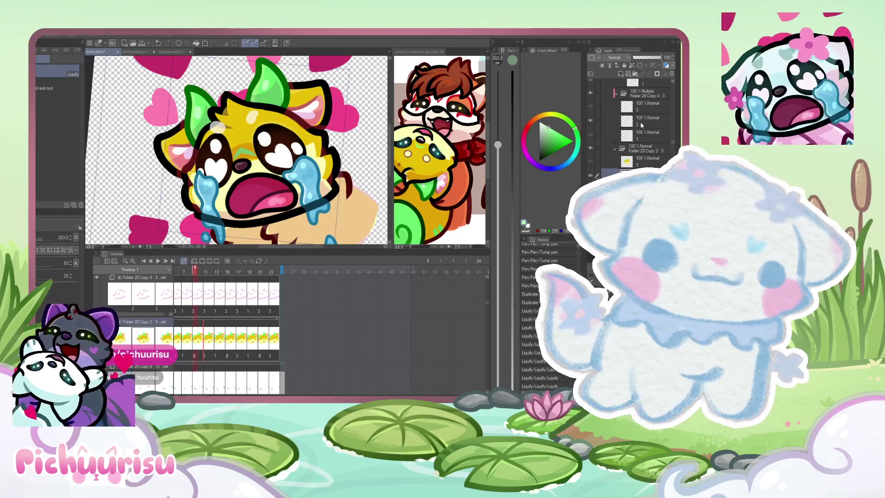
# Step: Make a numbered layer in the next Folder 20 copy active and enlarge the liquify brush
pyautogui.click(642, 125)
pyautogui.scroll(2, 644, 125)
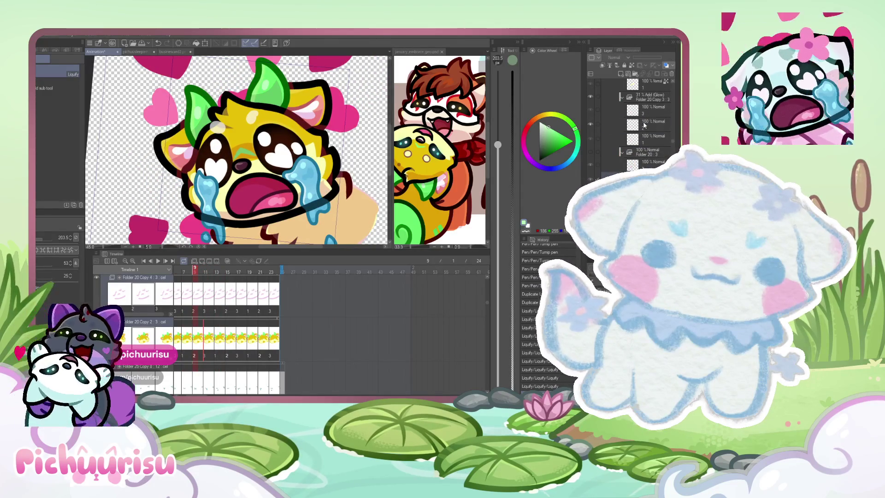
pyautogui.click(644, 124)
pyautogui.scroll(2, 644, 126)
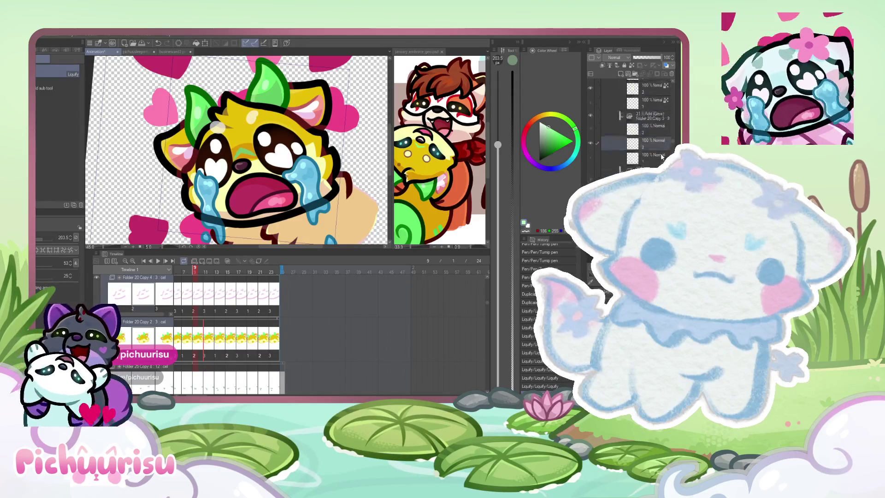
pyautogui.scroll(-1, 643, 125)
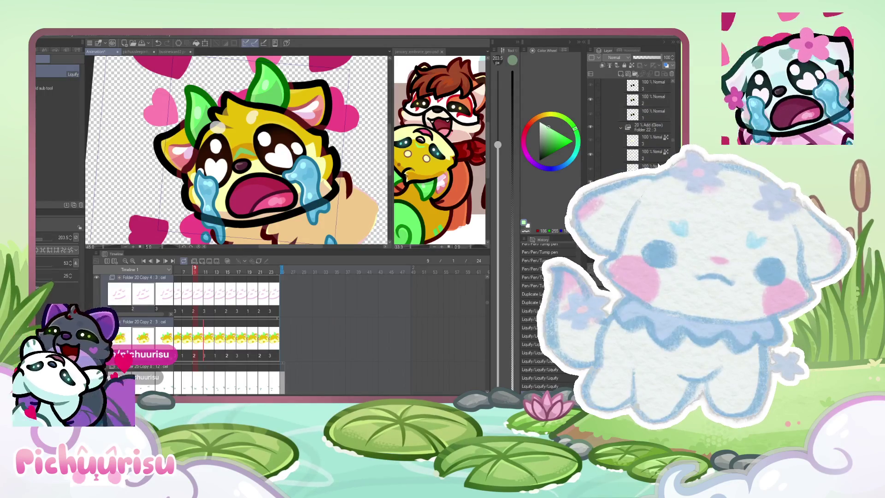
pyautogui.scroll(-2, 643, 126)
pyautogui.scroll(-1, 643, 125)
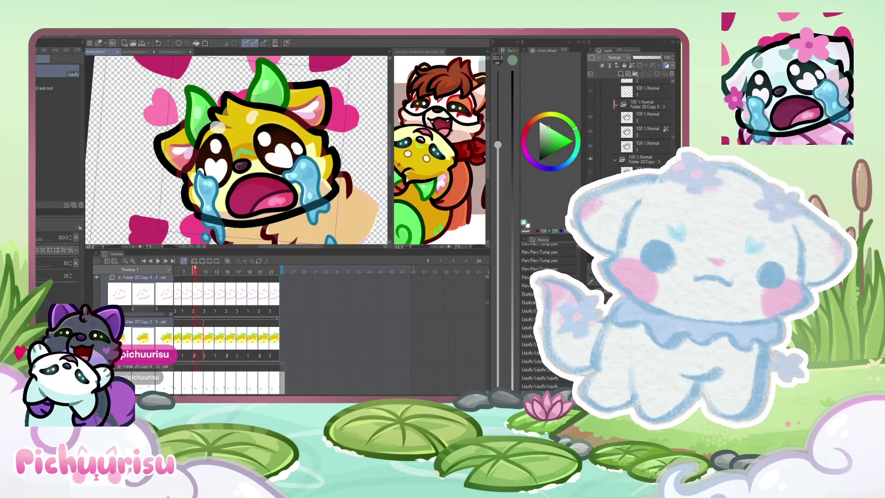
pyautogui.scroll(1, 306, 137)
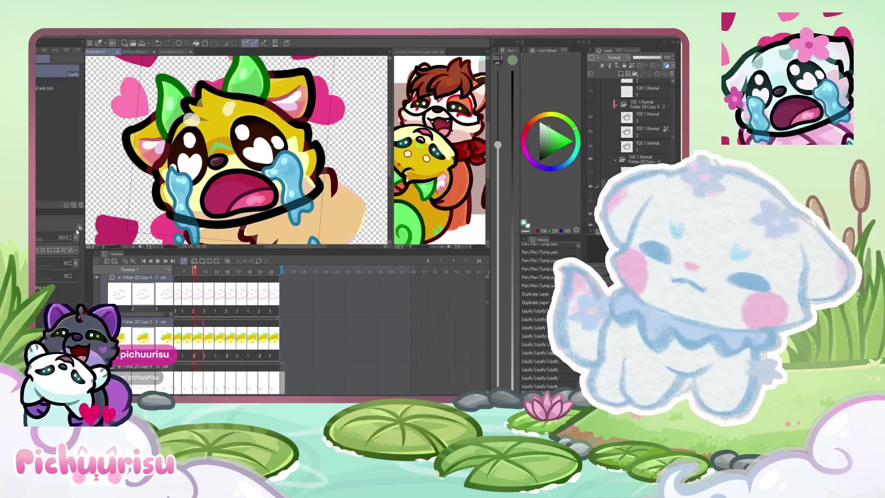
pyautogui.click(47, 241)
pyautogui.scroll(1, 241, 151)
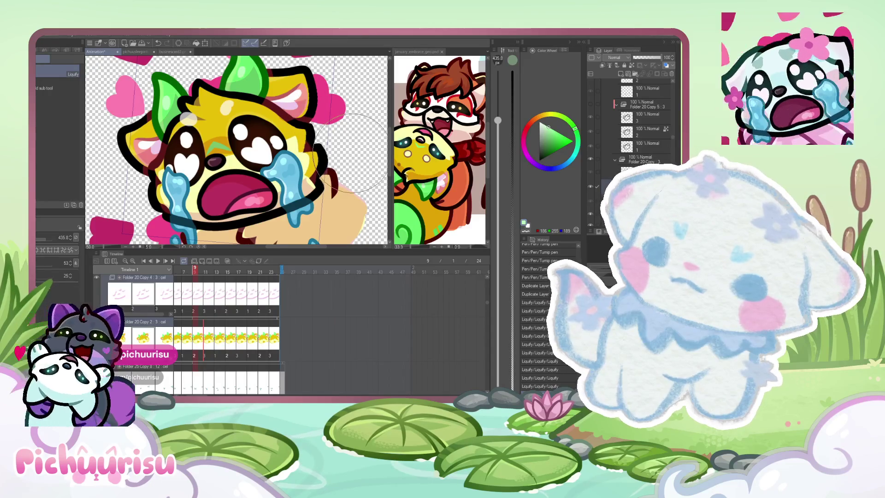
pyautogui.scroll(2, 339, 194)
pyautogui.scroll(2, 277, 192)
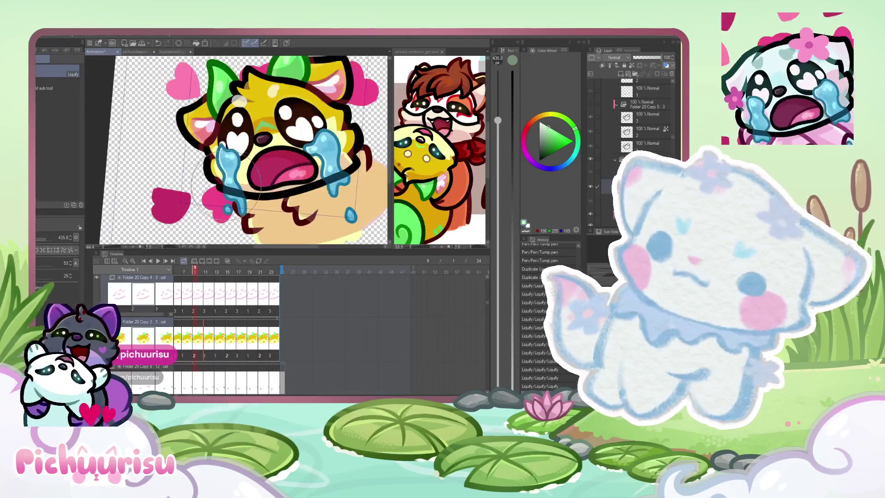
pyautogui.scroll(2, 221, 191)
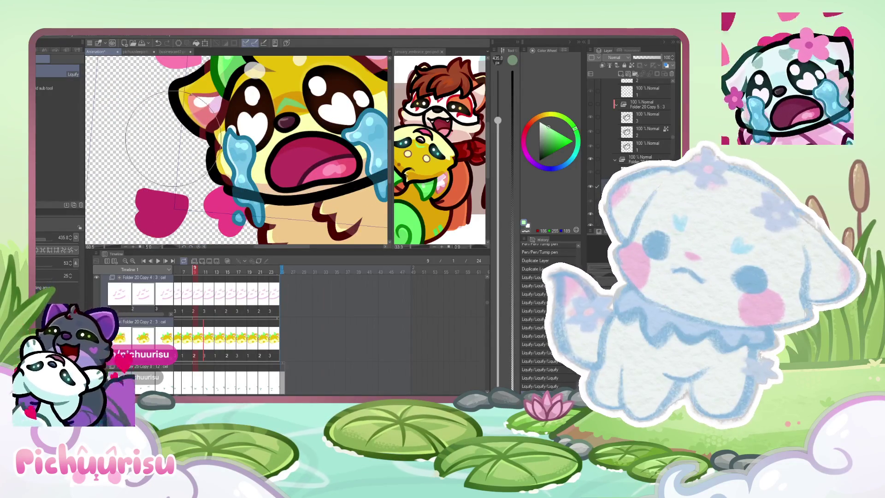
pyautogui.scroll(-1, 172, 143)
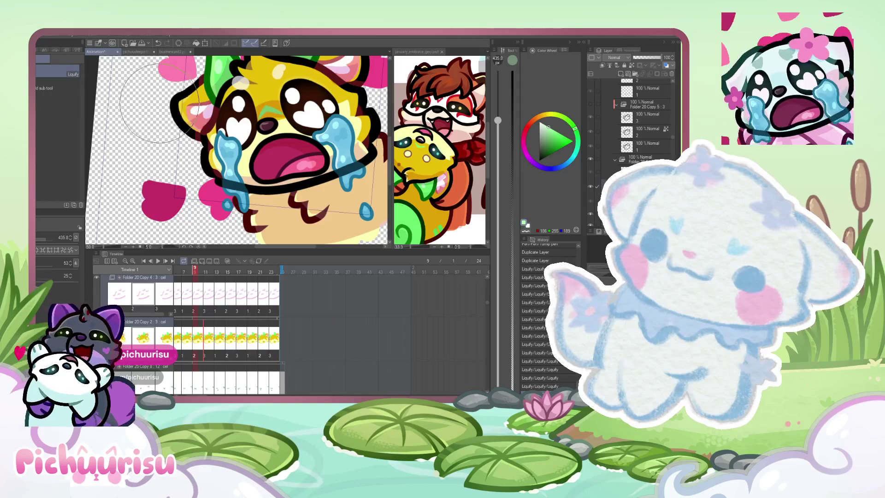
pyautogui.scroll(-2, 159, 102)
pyautogui.scroll(-1, 208, 97)
pyautogui.scroll(3, 249, 86)
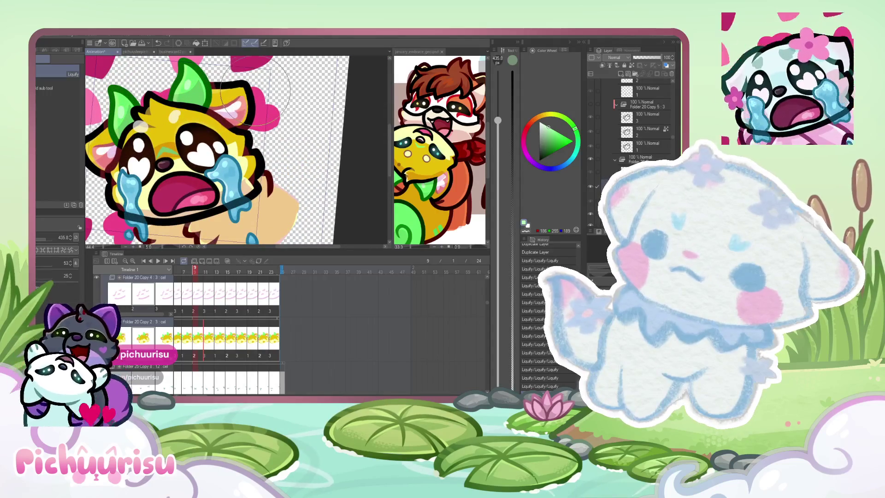
pyautogui.scroll(1, 255, 89)
pyautogui.scroll(1, 160, 105)
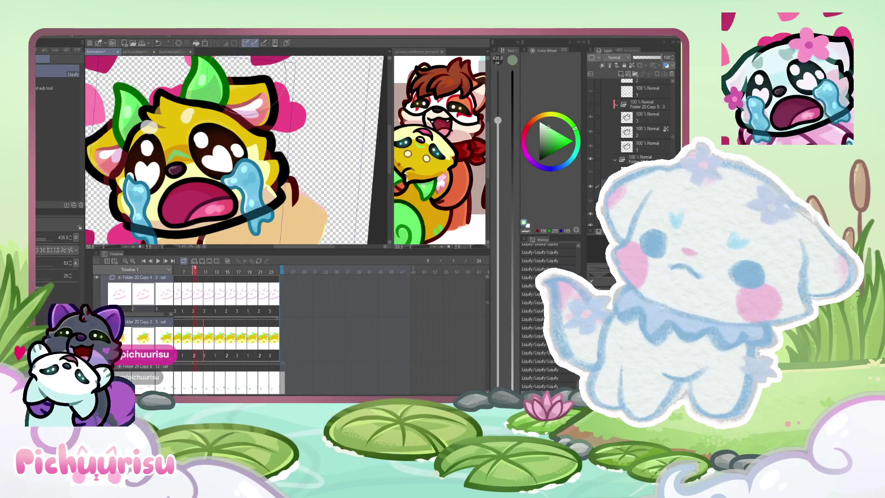
pyautogui.scroll(-1, 252, 91)
pyautogui.scroll(2, 228, 101)
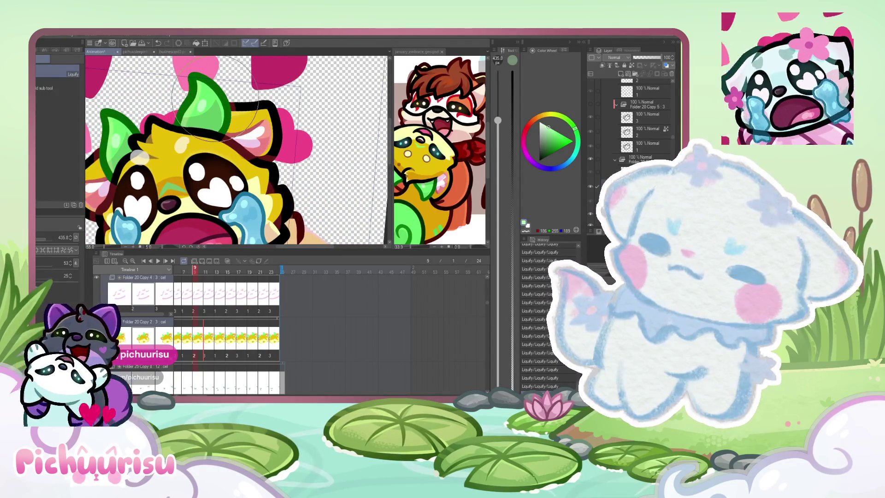
pyautogui.scroll(-1, 215, 96)
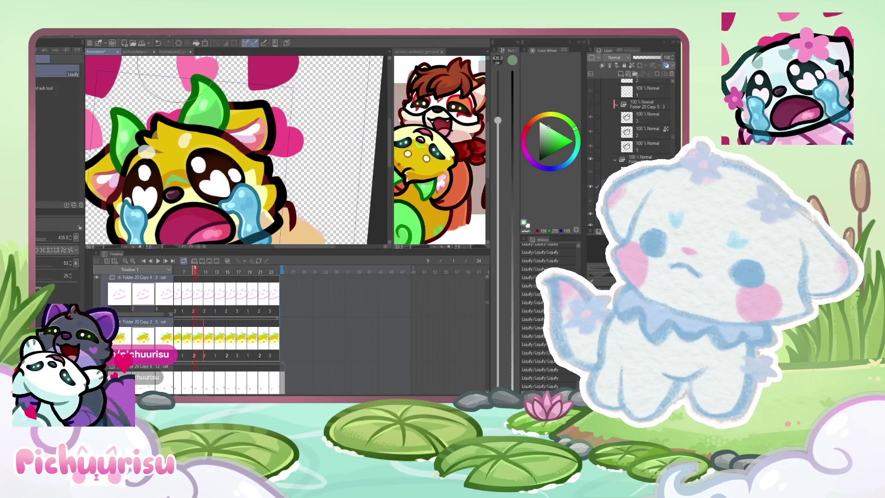
pyautogui.scroll(-1, 183, 83)
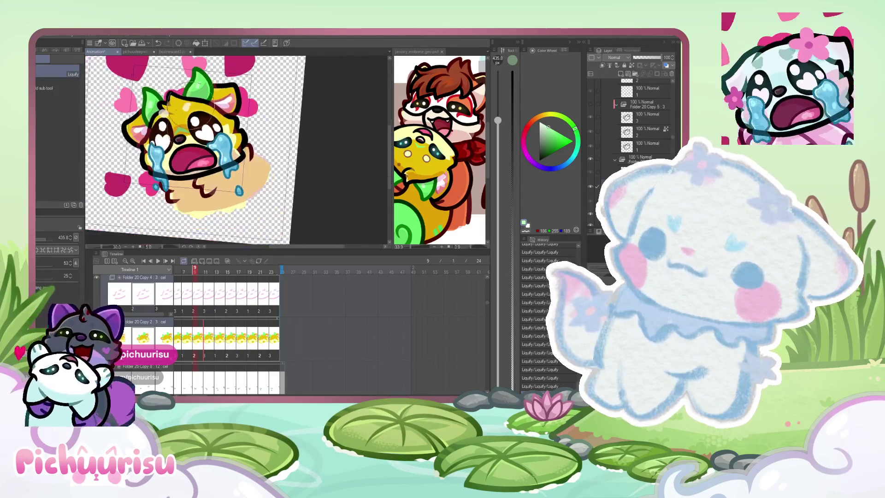
pyautogui.scroll(1, 176, 138)
pyautogui.scroll(1, 171, 173)
pyautogui.scroll(1, 165, 185)
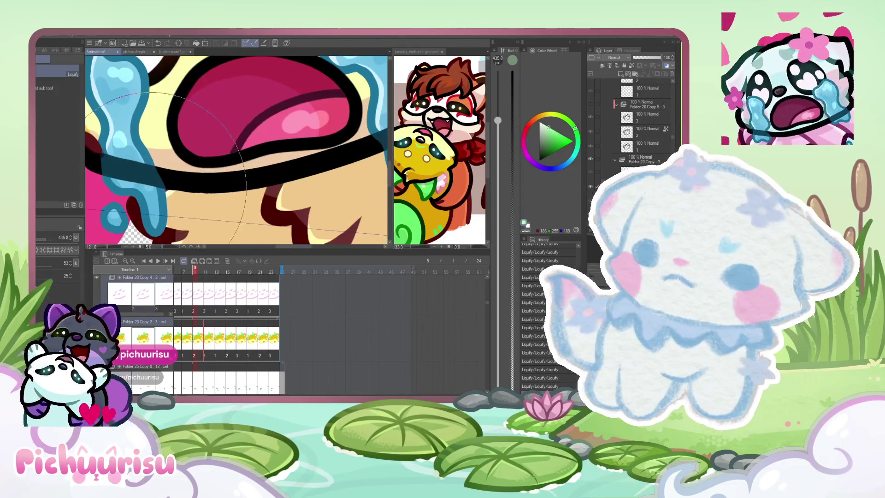
pyautogui.scroll(-1, 142, 183)
pyautogui.scroll(1, 138, 183)
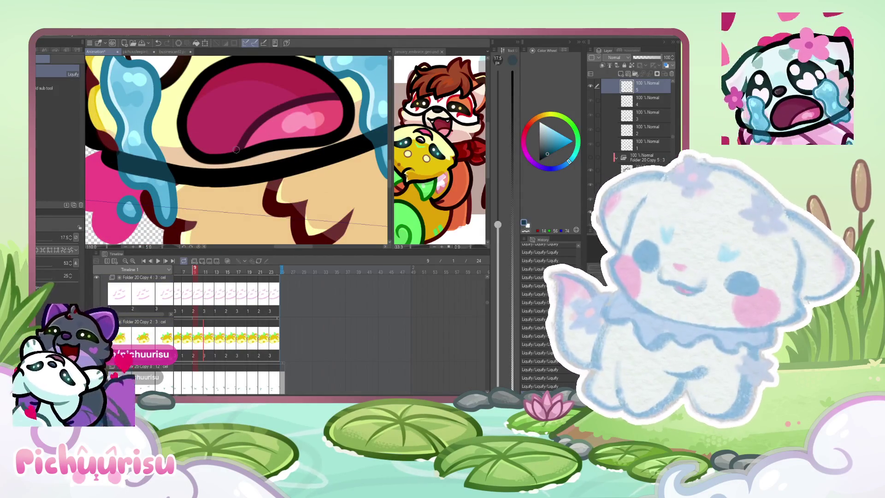
# Step: Switch to the pen, scrub frames 9-11 to check the tear, and eyedrop the yellow skin colour
pyautogui.press('p')
pyautogui.scroll(1, 173, 145)
pyautogui.scroll(1, 125, 142)
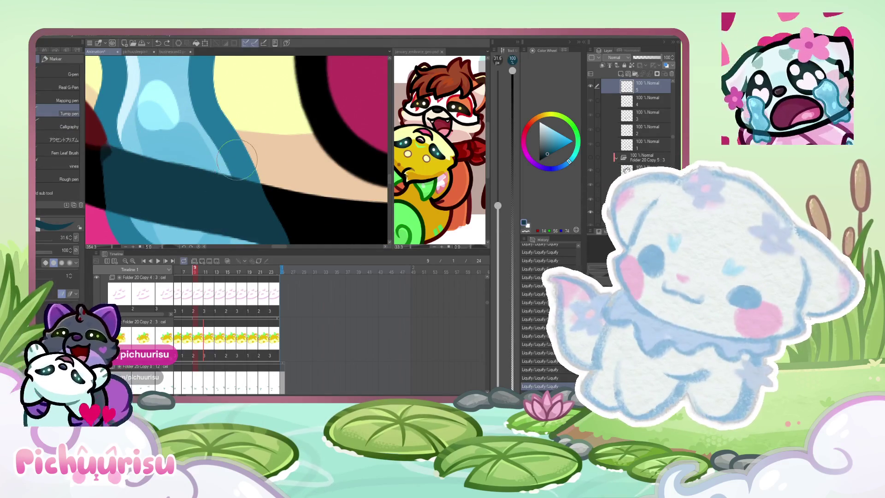
pyautogui.scroll(-1, 122, 177)
pyautogui.scroll(-2, 154, 194)
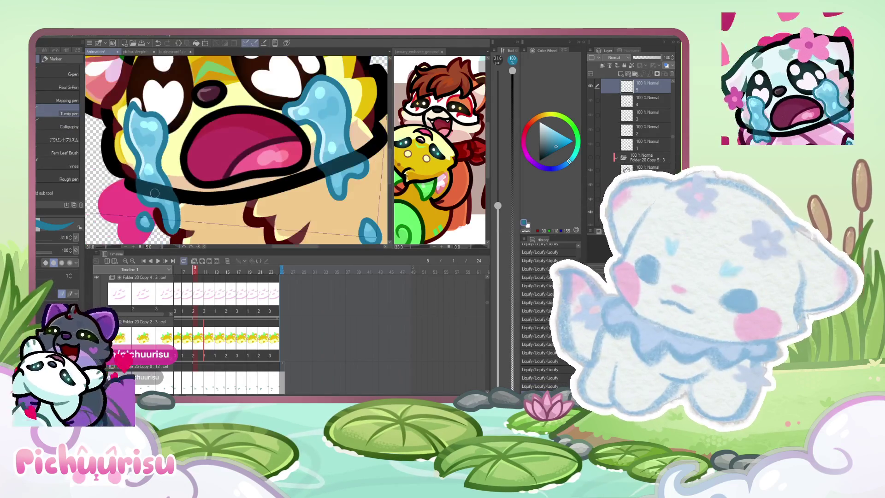
pyautogui.moveTo(194, 273); pyautogui.dragTo(247, 288)
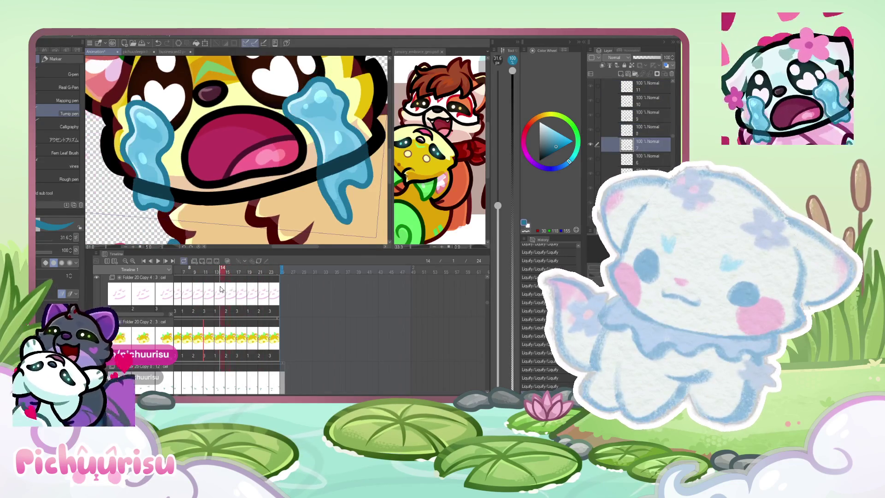
pyautogui.moveTo(247, 288)
pyautogui.mouseDown()
pyautogui.moveTo(266, 291)
pyautogui.moveTo(188, 291)
pyautogui.mouseUp()
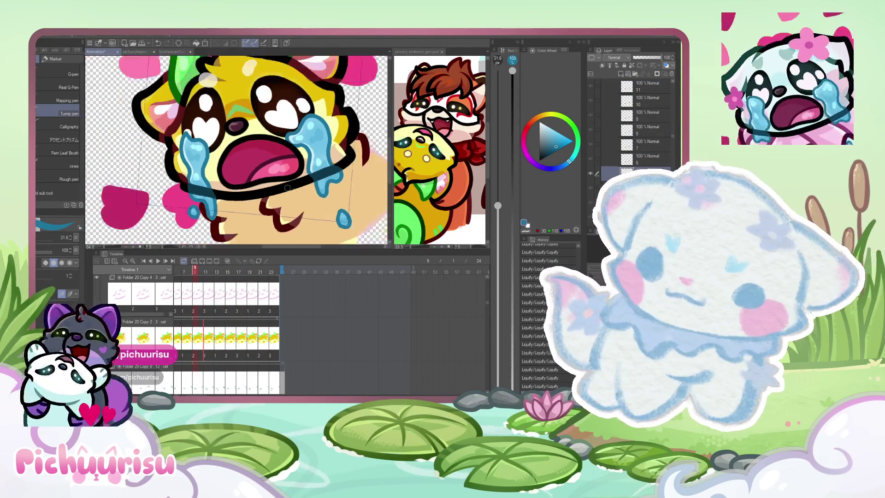
pyautogui.moveTo(189, 291); pyautogui.dragTo(195, 290)
pyautogui.keyDown('alt'); pyautogui.click(289, 84); pyautogui.keyUp('alt')
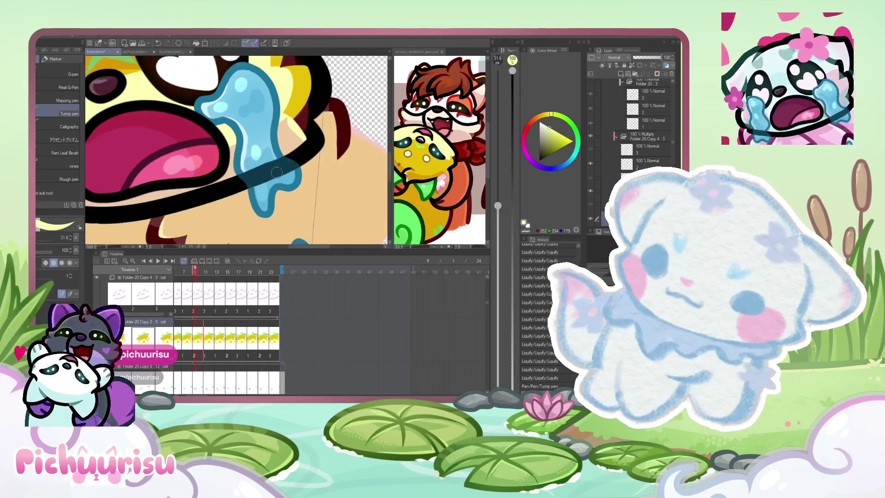
pyautogui.scroll(-2, 270, 139)
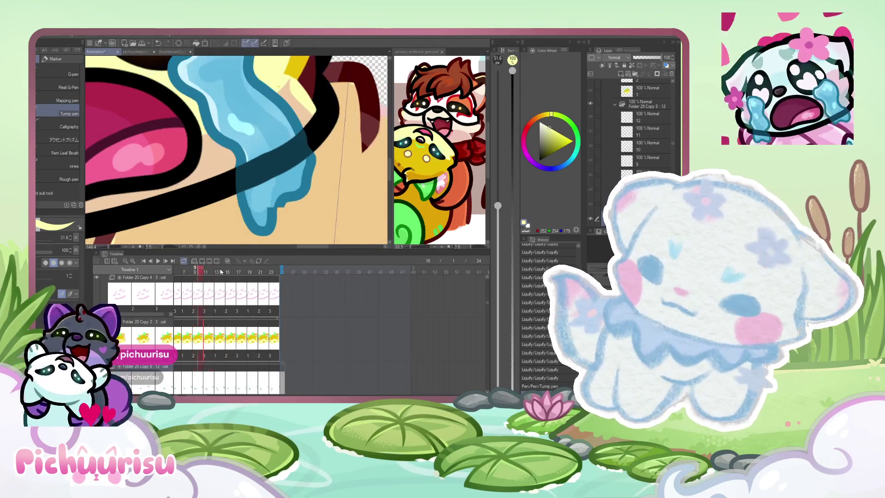
# Step: Reshape the tear on later cels with the liquify brush, then return to the marker pens
pyautogui.press('Return')
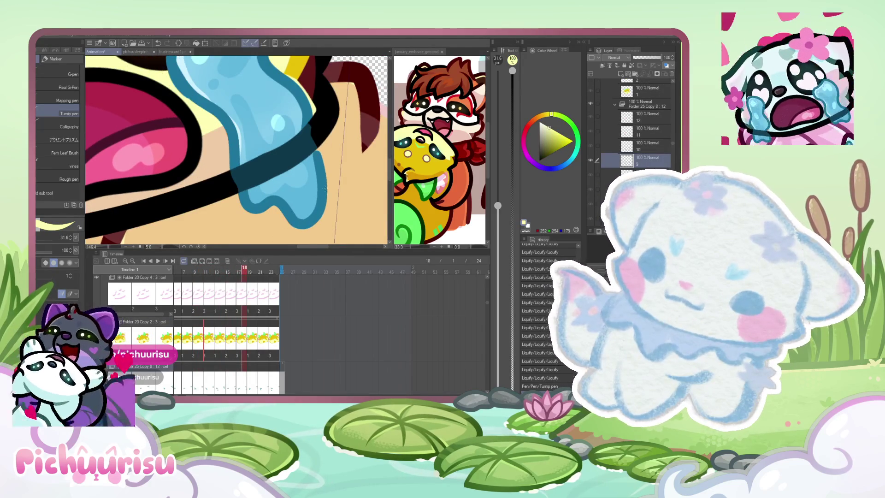
pyautogui.scroll(1, 338, 148)
pyautogui.scroll(1, 338, 147)
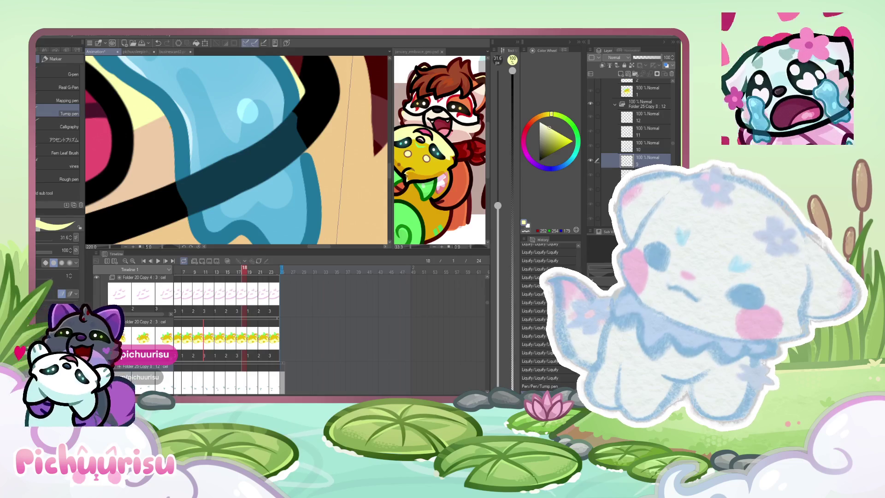
pyautogui.press('j')
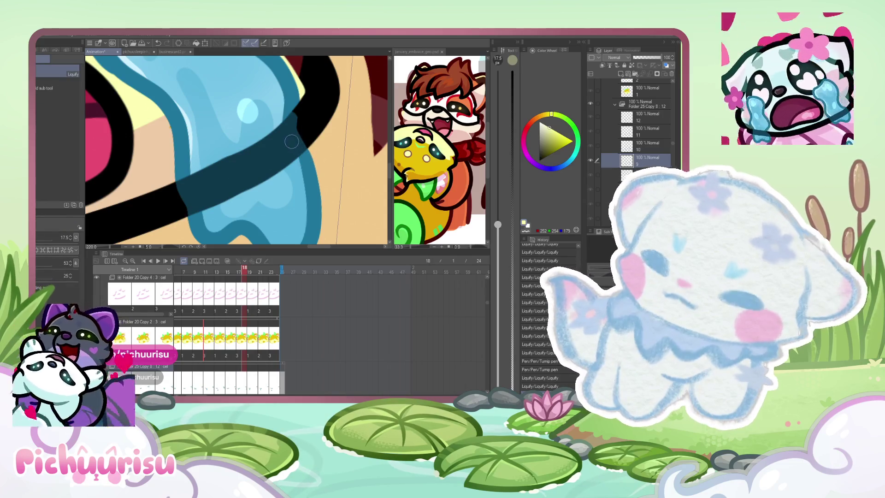
pyautogui.press('Return')
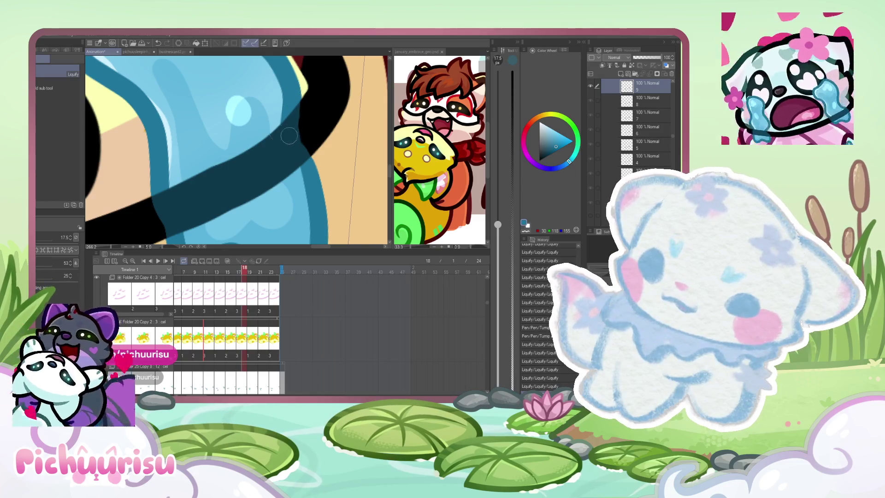
pyautogui.press('p')
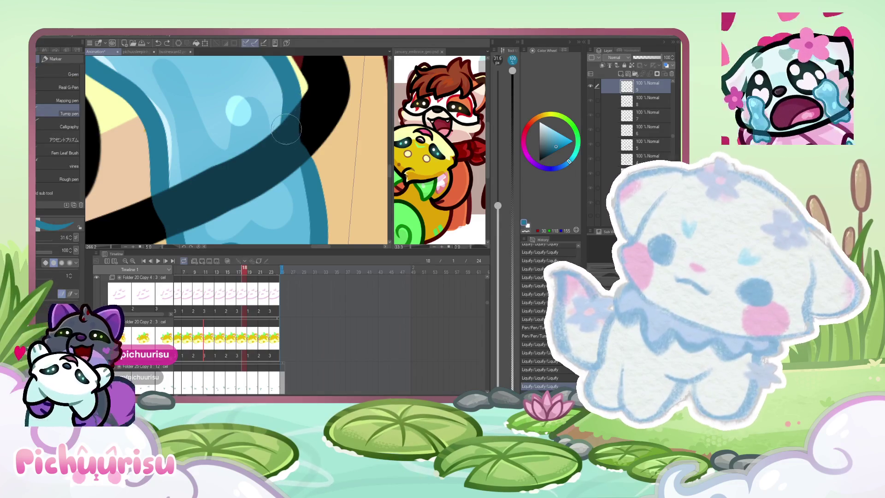
pyautogui.scroll(-2, 294, 169)
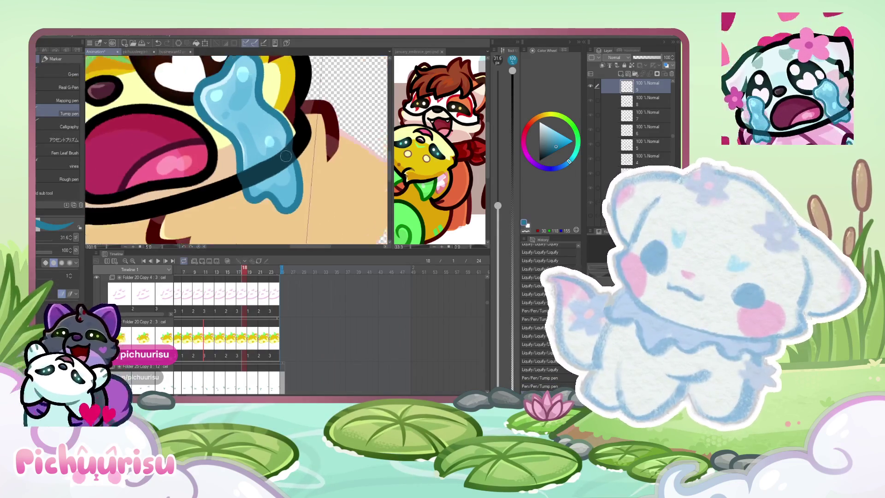
pyautogui.scroll(-2, 294, 168)
pyautogui.scroll(-1, 294, 168)
pyautogui.scroll(-1, 228, 208)
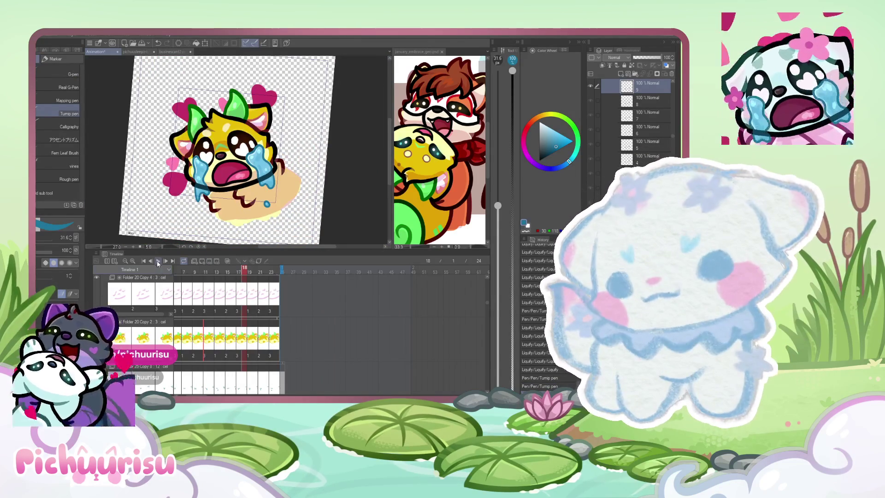
# Step: Play the animation preview and stop it on an early frame
pyautogui.click(157, 263)
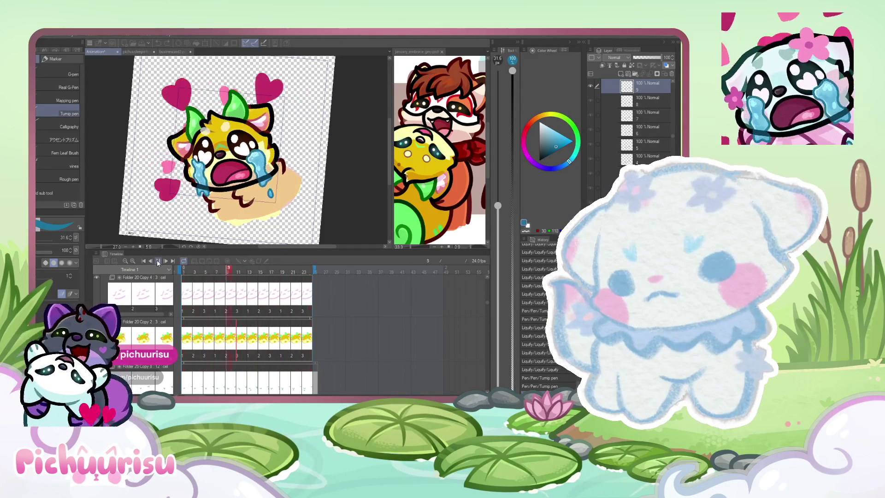
pyautogui.click(158, 263)
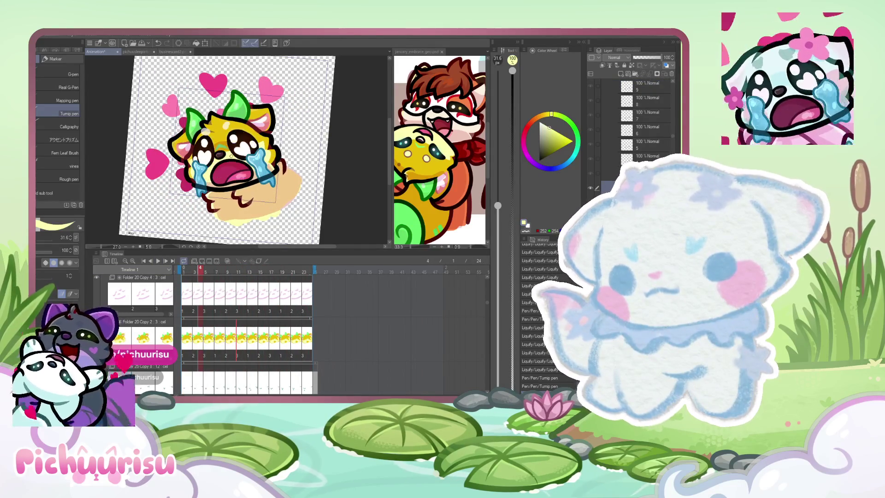
pyautogui.scroll(2, 240, 116)
pyautogui.scroll(2, 241, 116)
pyautogui.scroll(2, 241, 116)
pyautogui.scroll(2, 240, 116)
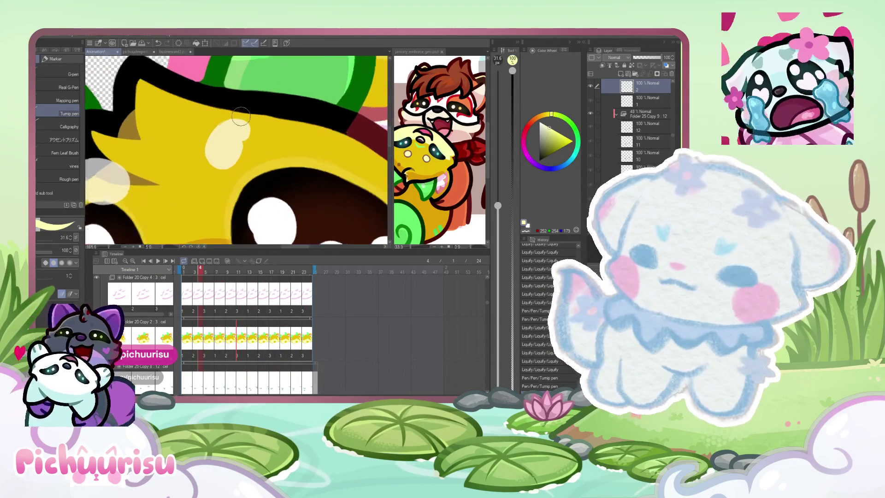
pyautogui.scroll(1, 240, 116)
# Step: Select a cel inside Folder 20 Copy 7 at frame 9 with the selection tools ready
pyautogui.click(642, 97)
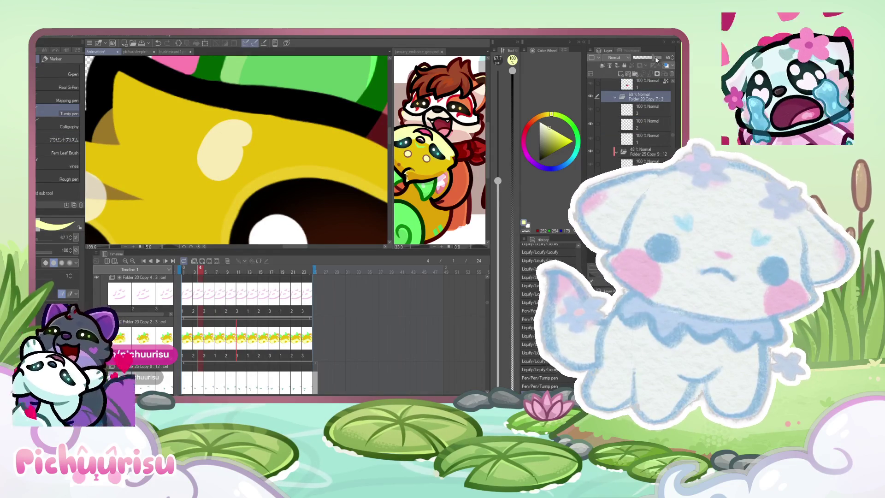
pyautogui.click(643, 135)
pyautogui.scroll(-2, 212, 159)
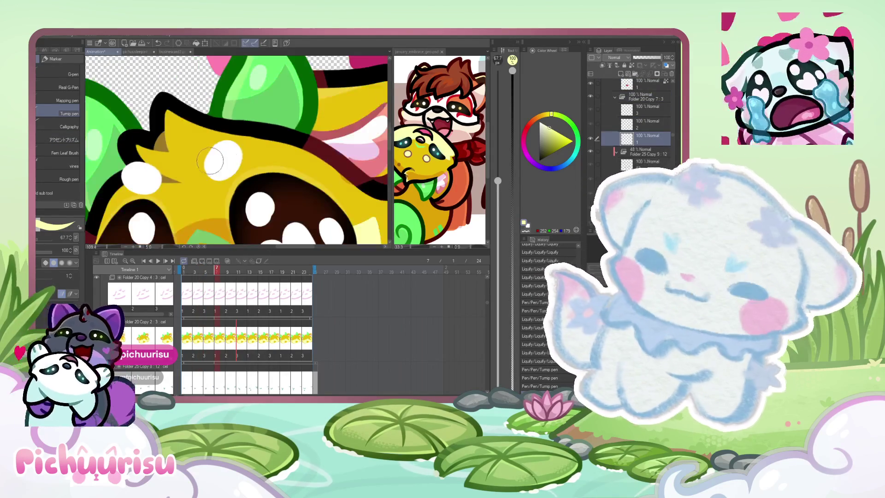
pyautogui.press('Right')
pyautogui.press('Right')
pyautogui.scroll(1, 228, 157)
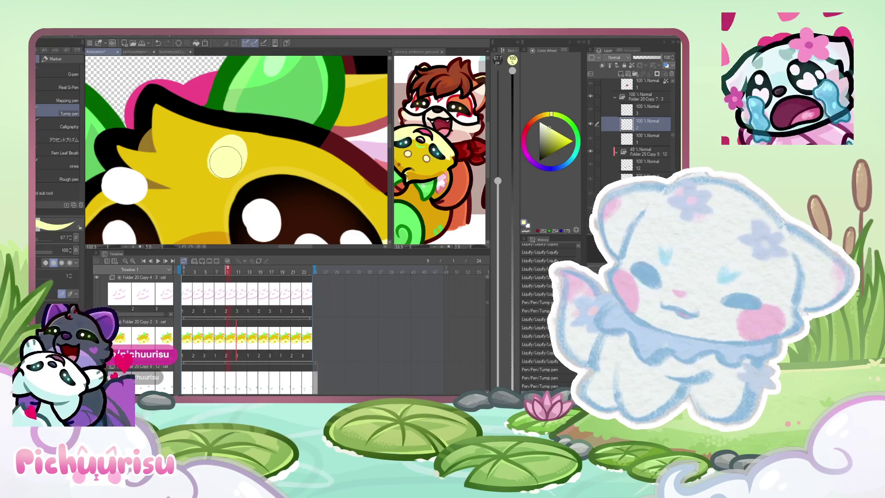
pyautogui.scroll(1, 226, 161)
pyautogui.scroll(1, 182, 147)
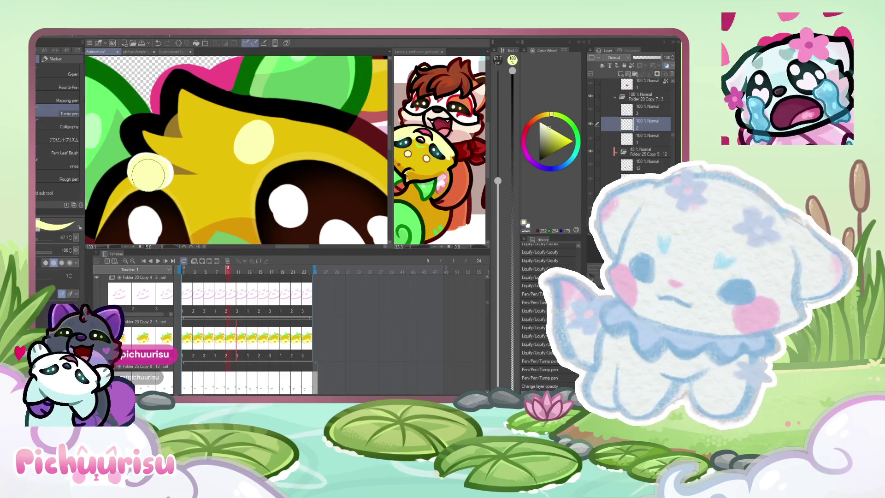
pyautogui.scroll(-2, 147, 174)
pyautogui.press('m')
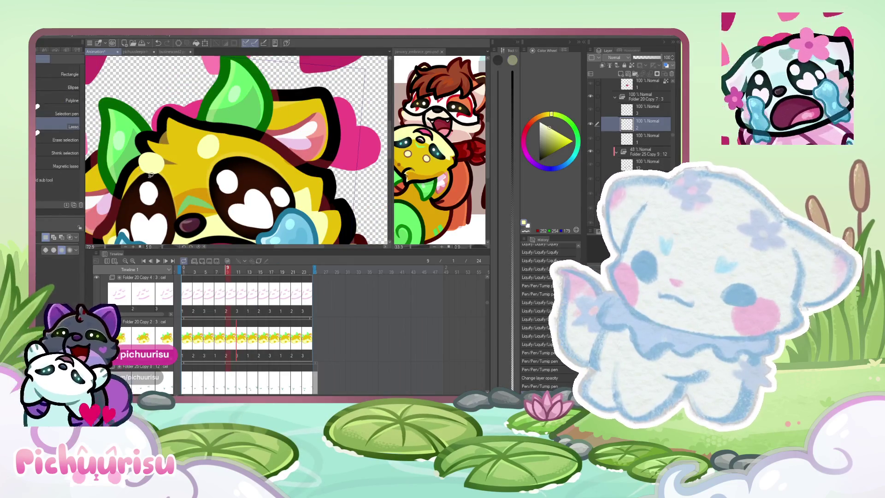
# Step: Lasso the forehead highlight spots, nudge them up slightly, and deselect
pyautogui.click(148, 163)
pyautogui.press('k')
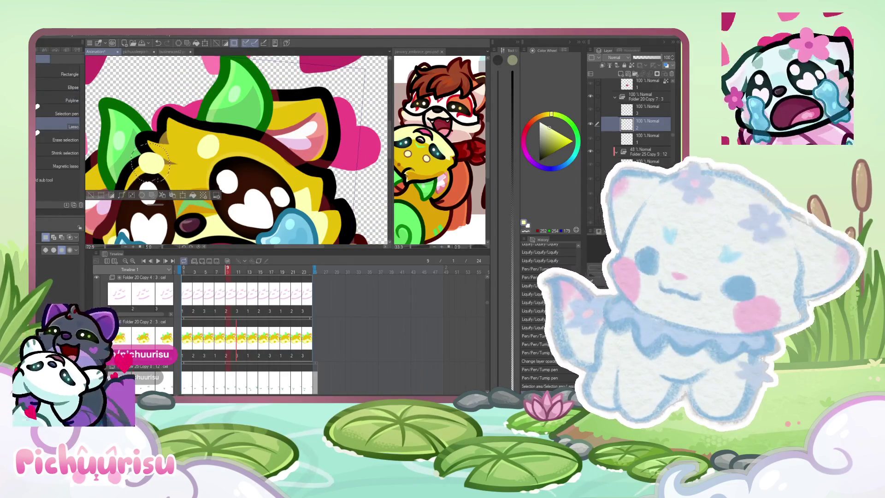
pyautogui.moveTo(149, 163); pyautogui.dragTo(149, 159)
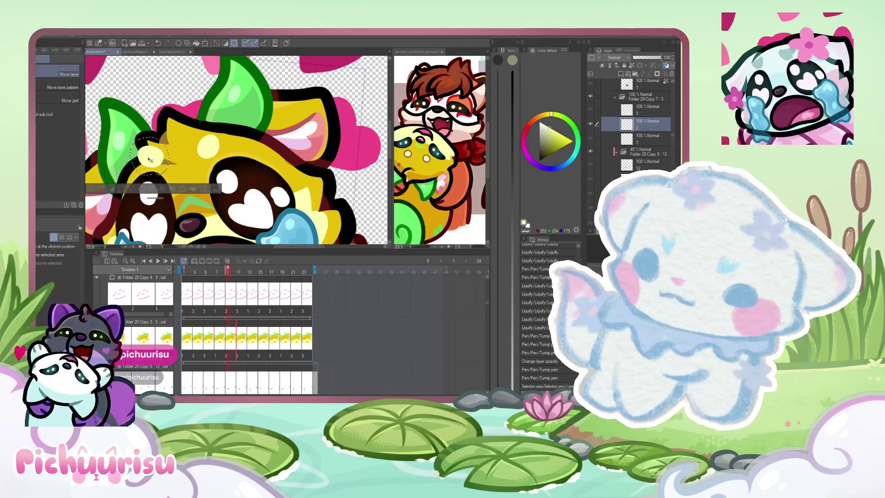
pyautogui.click(649, 138)
pyautogui.press('Up')
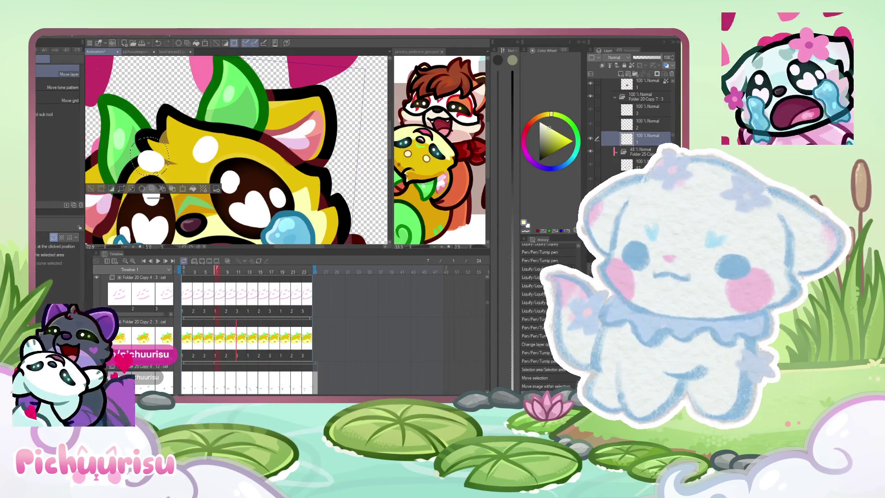
pyautogui.hotkey('ctrl', 'd')
# Step: Paint the white forehead highlight pale yellow and move to another cel layer
pyautogui.press('p')
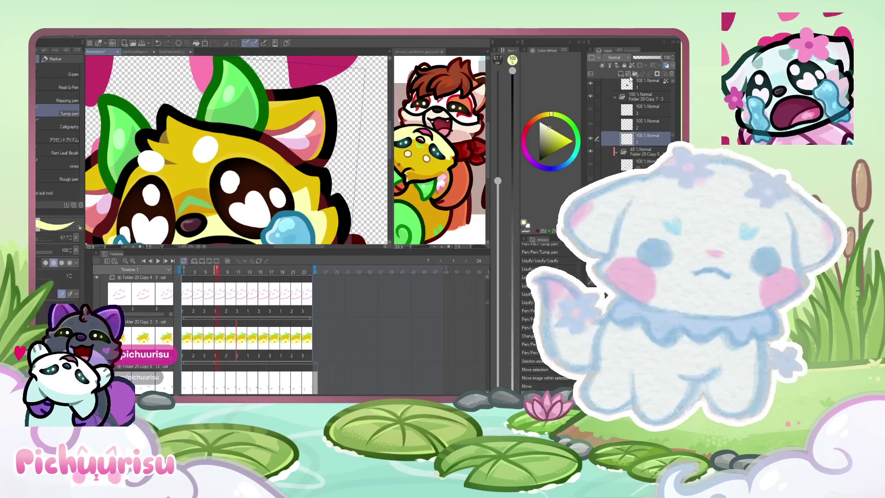
pyautogui.moveTo(200, 146); pyautogui.dragTo(211, 153)
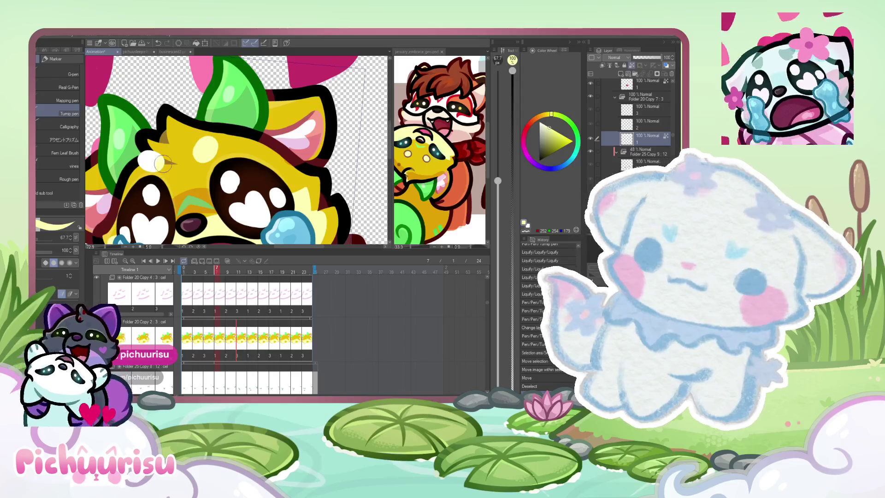
pyautogui.click(657, 120)
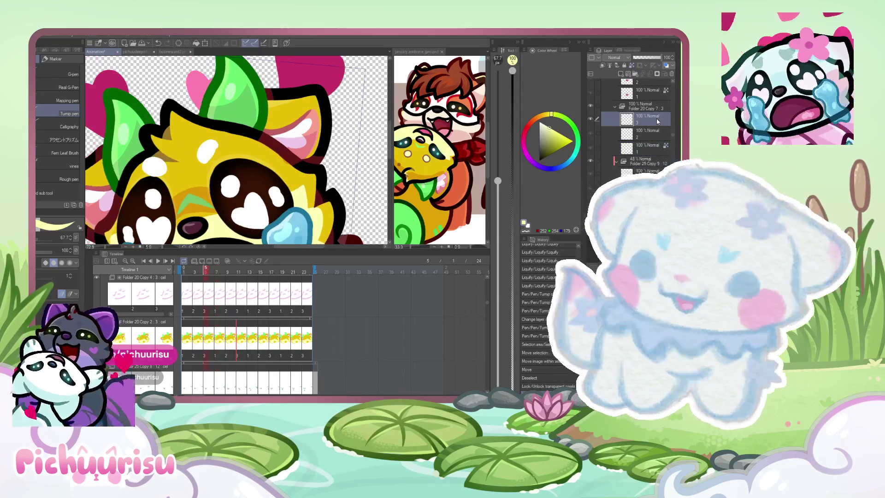
# Step: Paint this cel's forehead highlights pale yellow with transparent pixels locked
pyautogui.moveTo(206, 147); pyautogui.dragTo(202, 157)
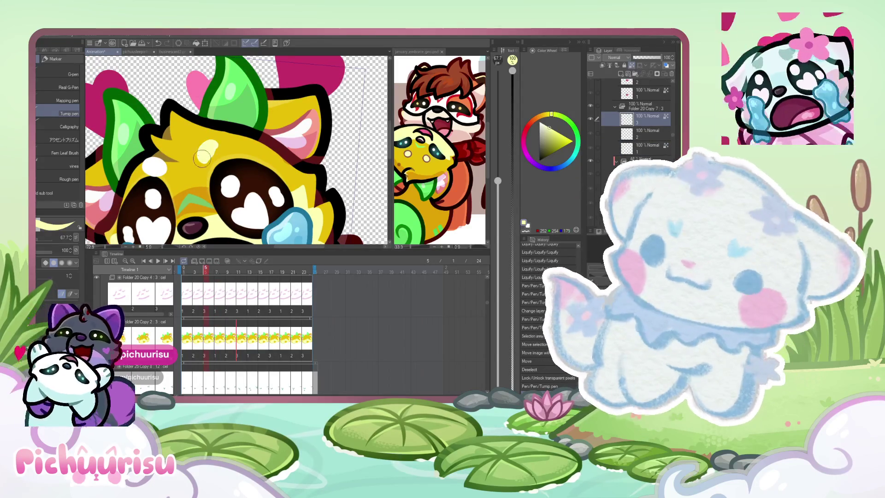
pyautogui.click(632, 68)
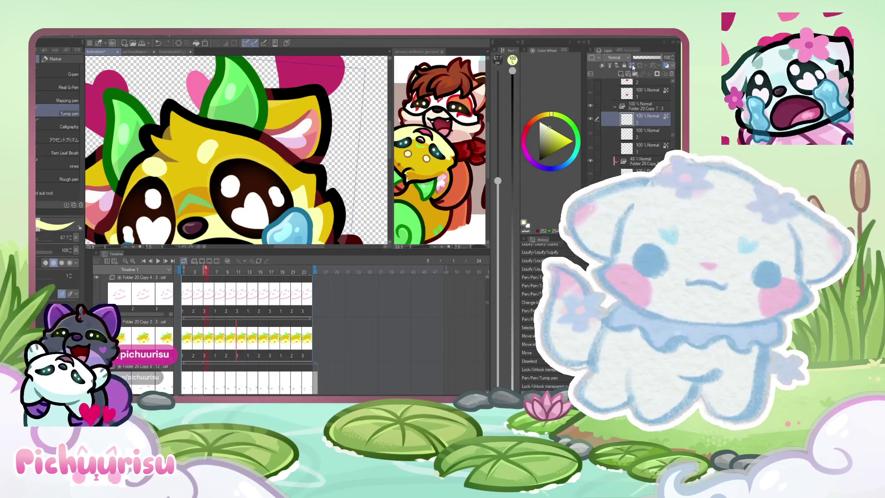
pyautogui.scroll(5, 207, 149)
pyautogui.moveTo(206, 147); pyautogui.dragTo(211, 150)
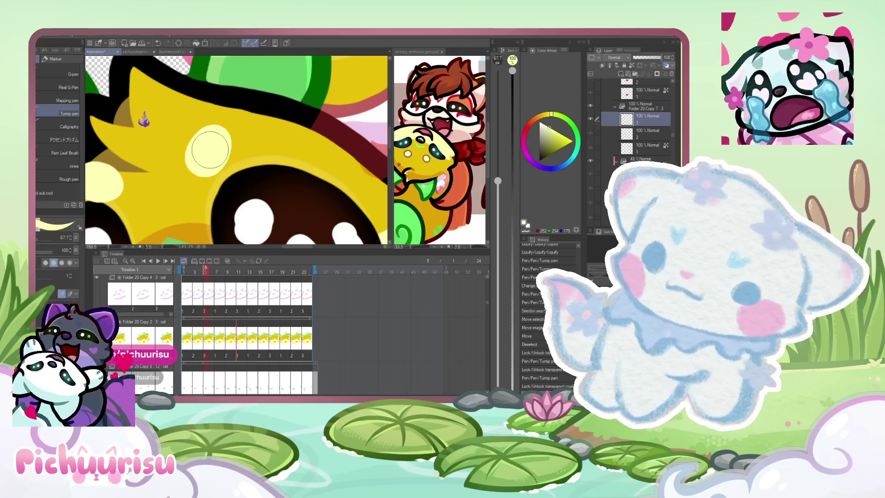
pyautogui.scroll(-3, 144, 122)
pyautogui.scroll(3, 149, 118)
pyautogui.scroll(2, 148, 118)
pyautogui.scroll(2, 145, 123)
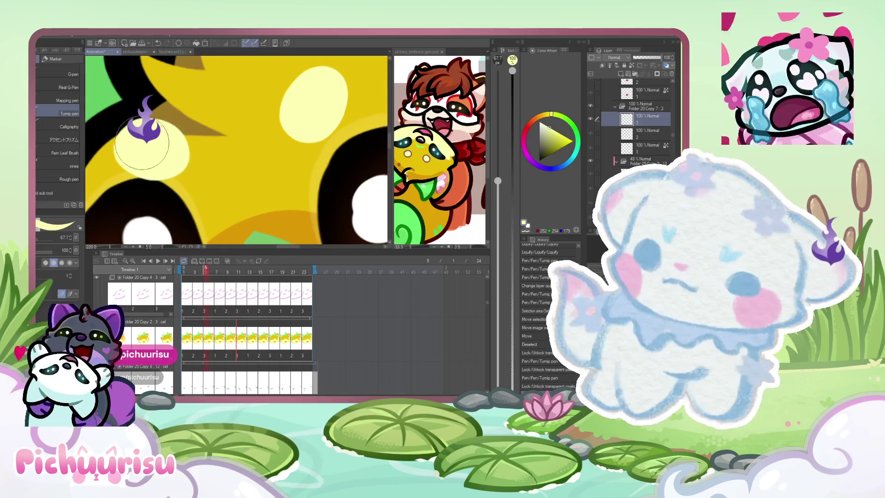
pyautogui.scroll(-3, 145, 128)
pyautogui.scroll(-2, 143, 125)
# Step: Lasso the top of the head and bring up scale/rotate handles on it
pyautogui.press('m')
pyautogui.moveTo(218, 113)
pyautogui.mouseDown()
pyautogui.moveTo(172, 147)
pyautogui.moveTo(146, 137)
pyautogui.mouseUp()
pyautogui.scroll(2, 172, 145)
pyautogui.hotkey('ctrl', 't')
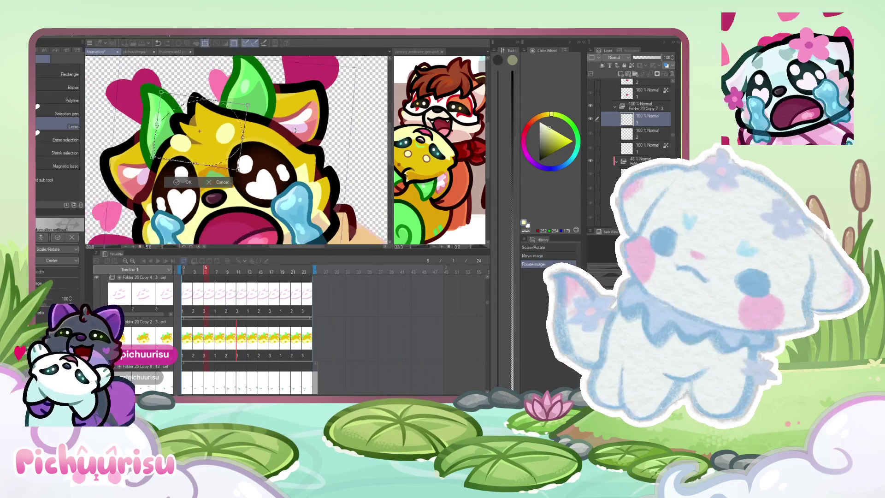
pyautogui.scroll(-2, 208, 138)
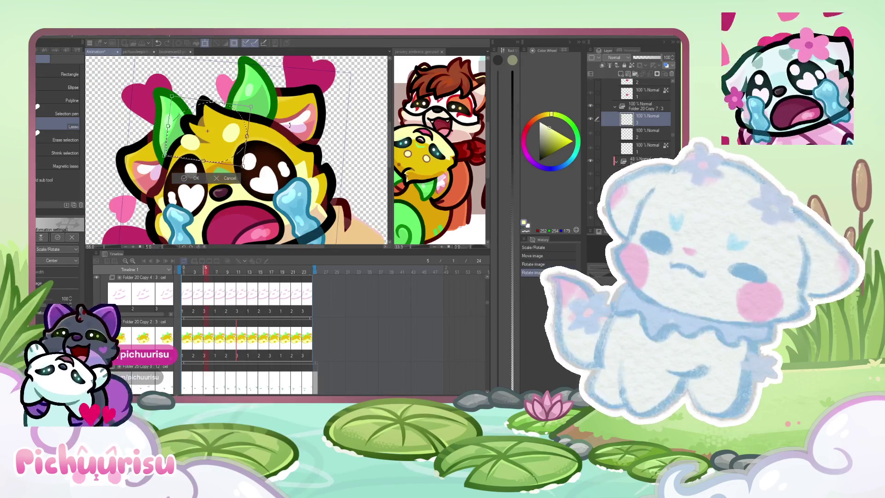
# Step: Apply the slight rotation of the head and select another layer in the folder
pyautogui.press('Return')
pyautogui.scroll(-1, 208, 131)
pyautogui.click(635, 108)
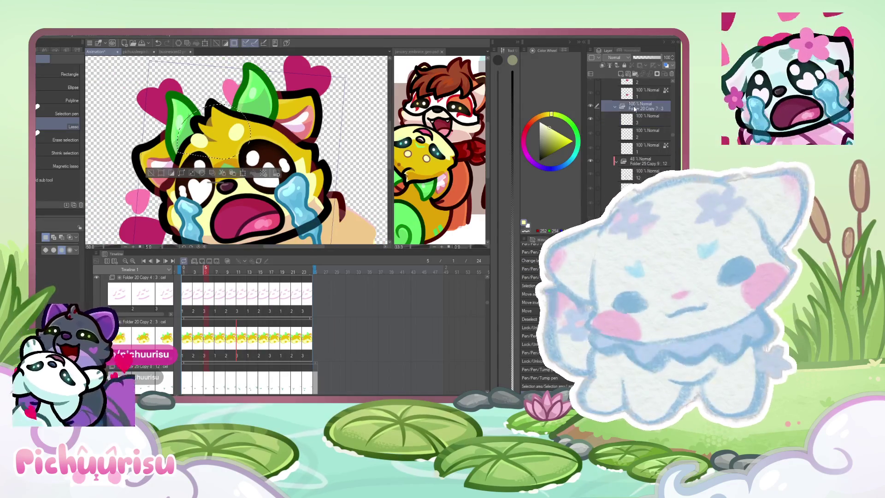